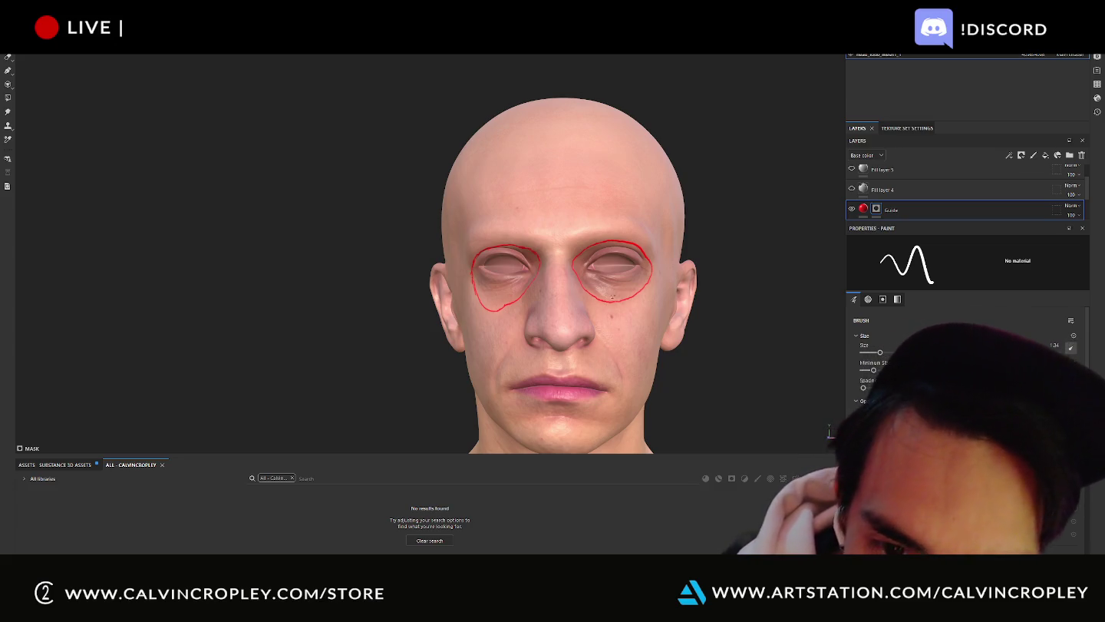
- Paint red guides from both eyes toward the mouth, mark both temples, and fill the eye socket
key(space)
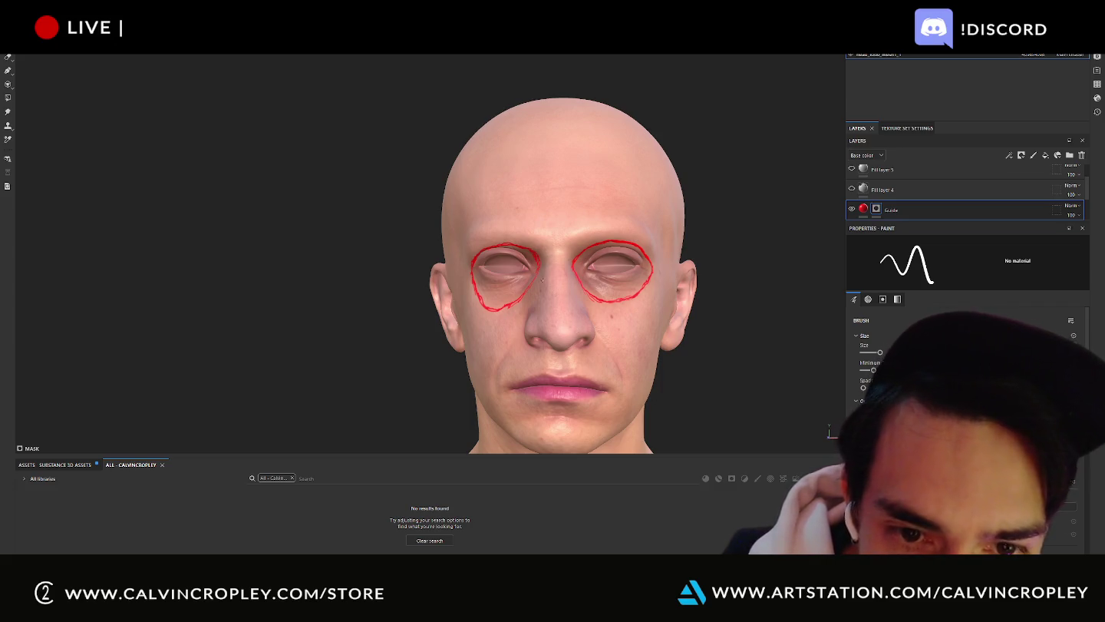
drag(535, 298, 527, 320)
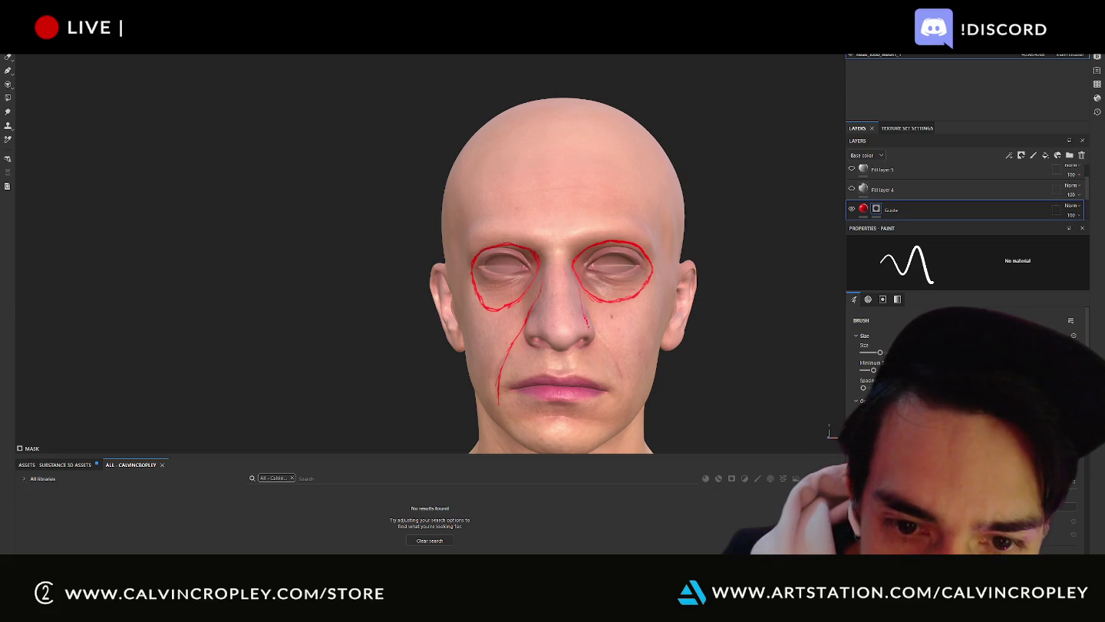
drag(581, 305, 606, 353)
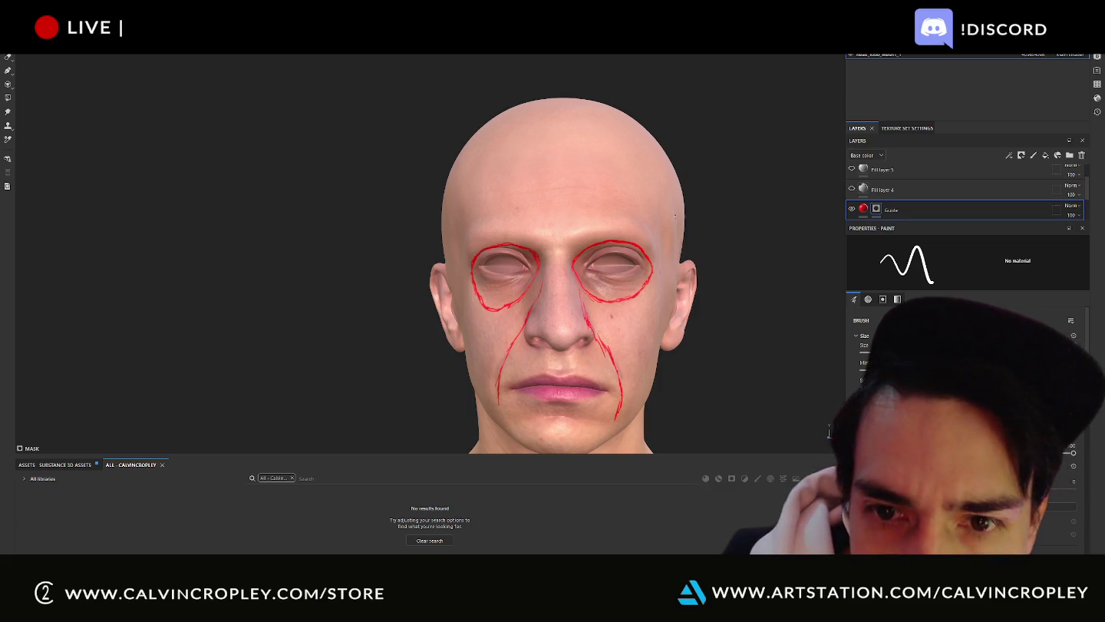
drag(671, 202, 672, 235)
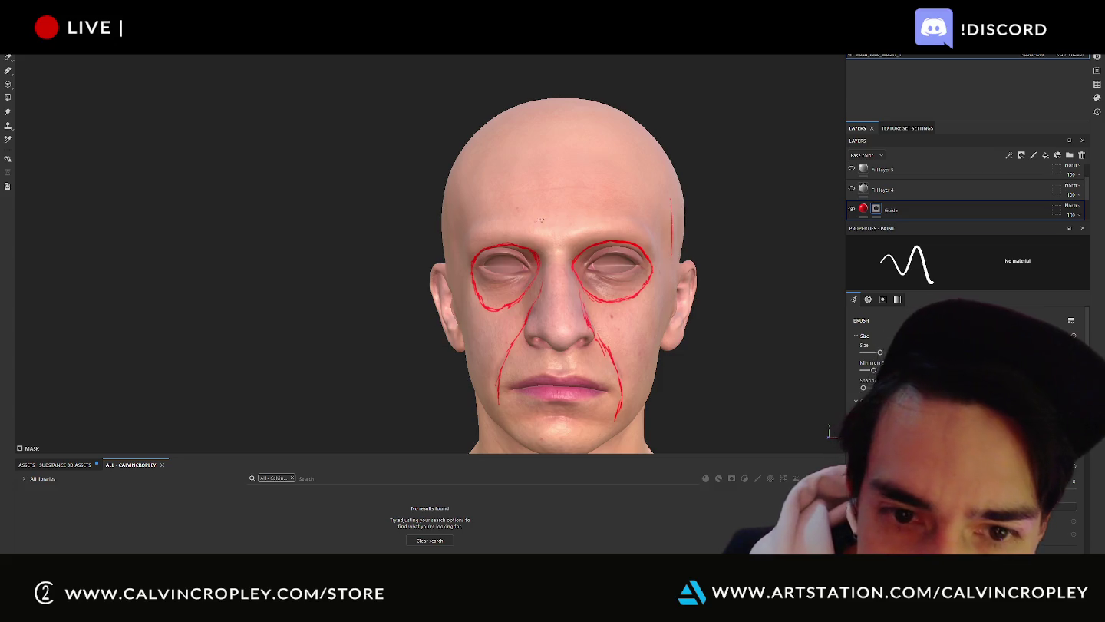
drag(449, 188, 450, 229)
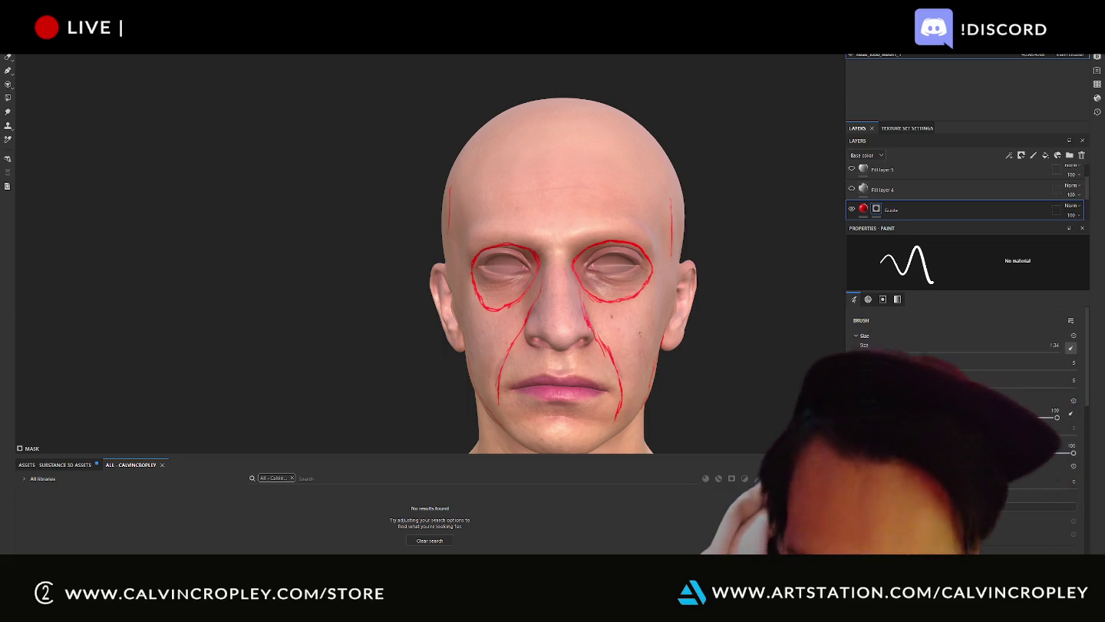
ctrl+right_drag(707, 304, 675, 299)
- Test-fill both eye sockets red at size 12.62, undo the fills, and switch to 2D texture view
mouse_move(622, 265)
mouse_down()
mouse_move(597, 269)
mouse_move(626, 288)
mouse_up()
key(ctrl+z)
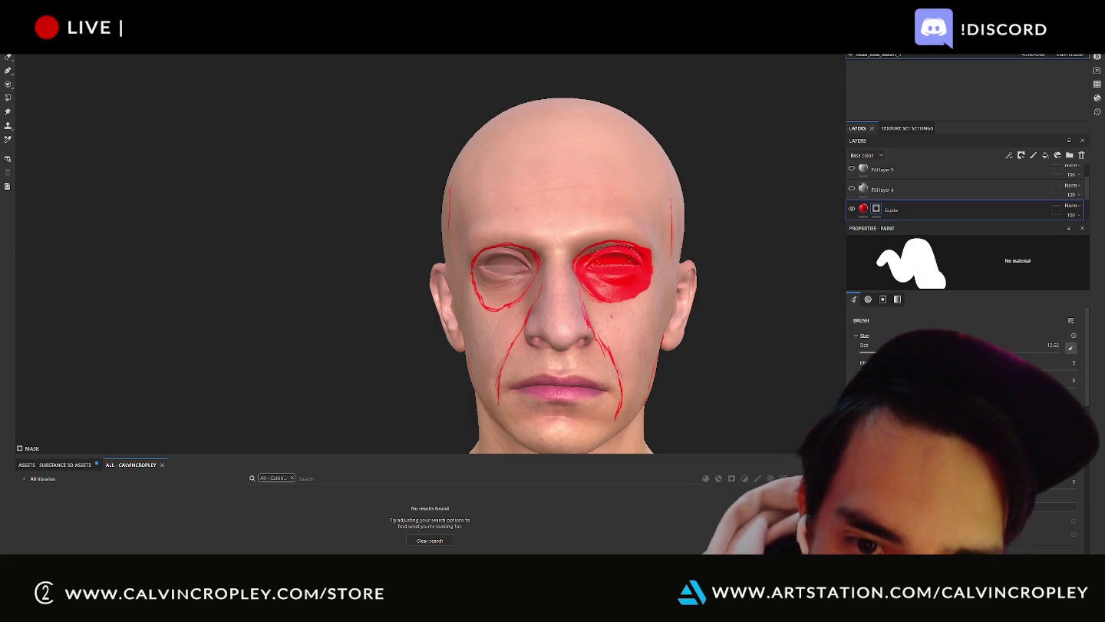
drag(491, 277, 507, 259)
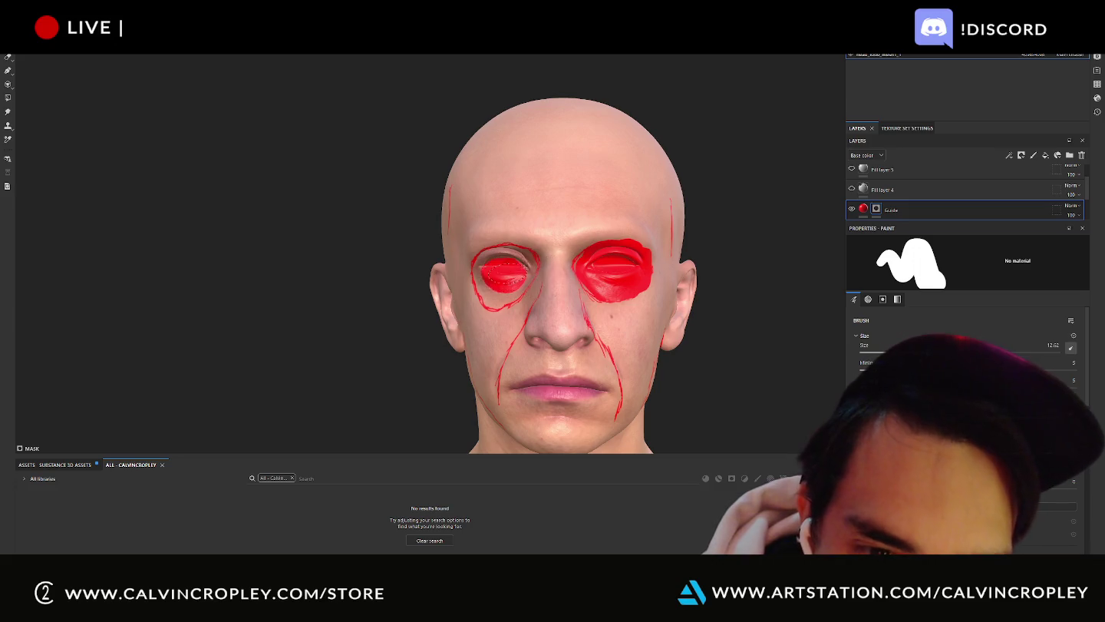
key(ctrl+z)
key(ctrl+z)
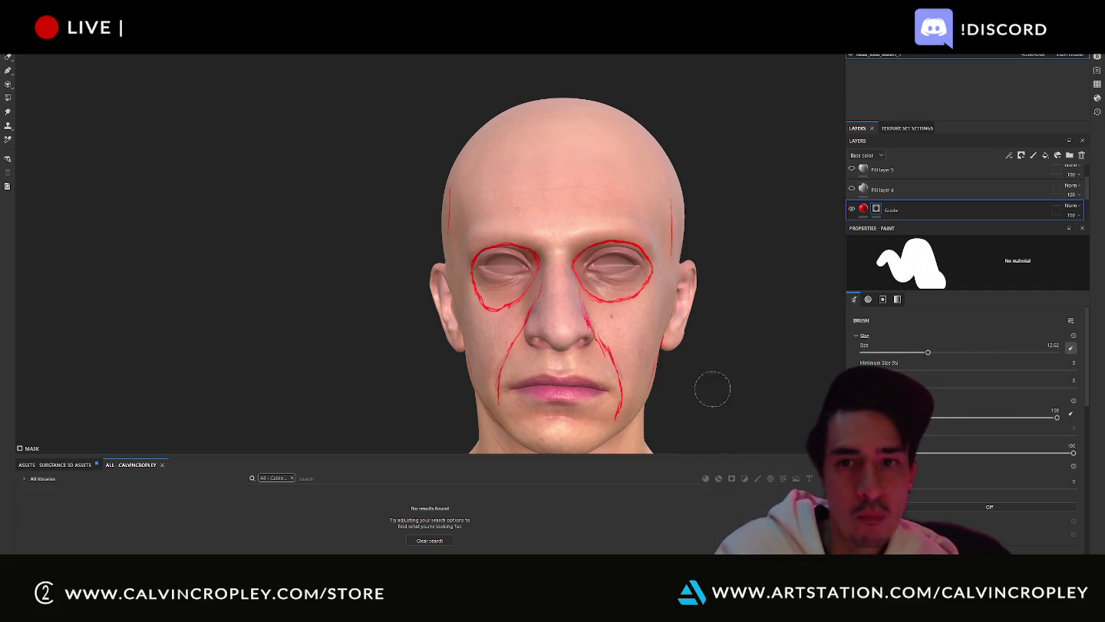
click(820, 48)
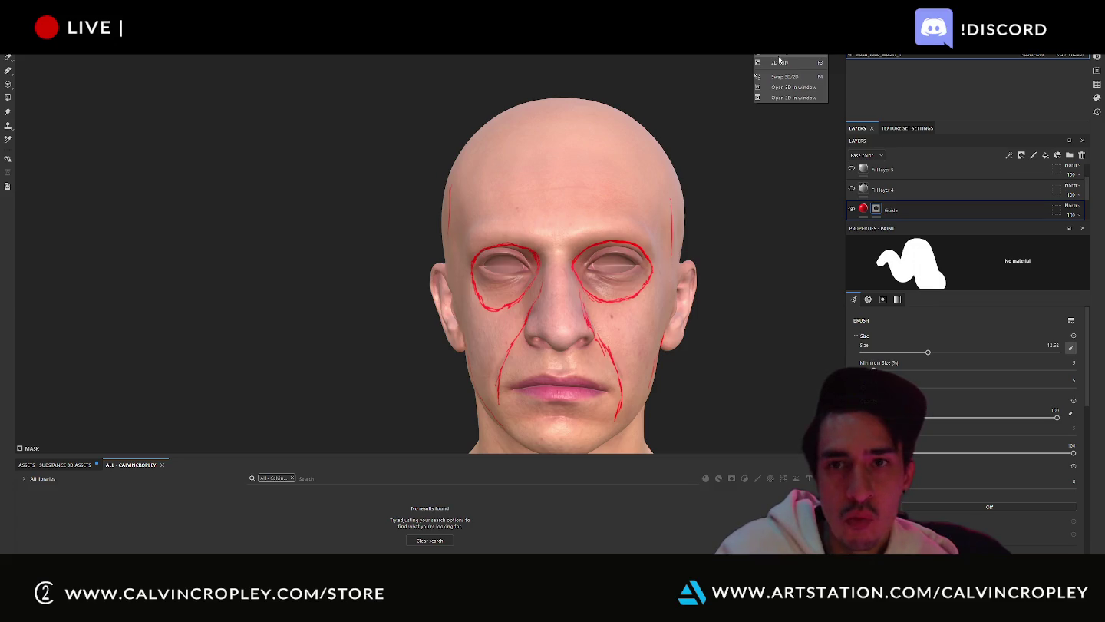
key(F3)
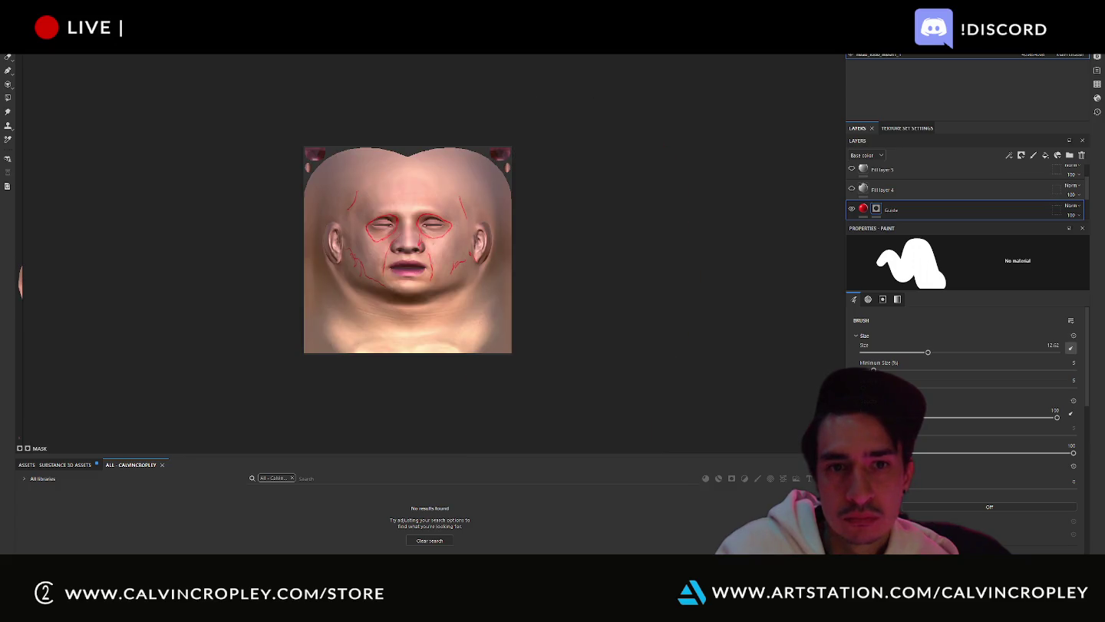
- Start a texture export with the Desktop as the output folder
click(12, 46)
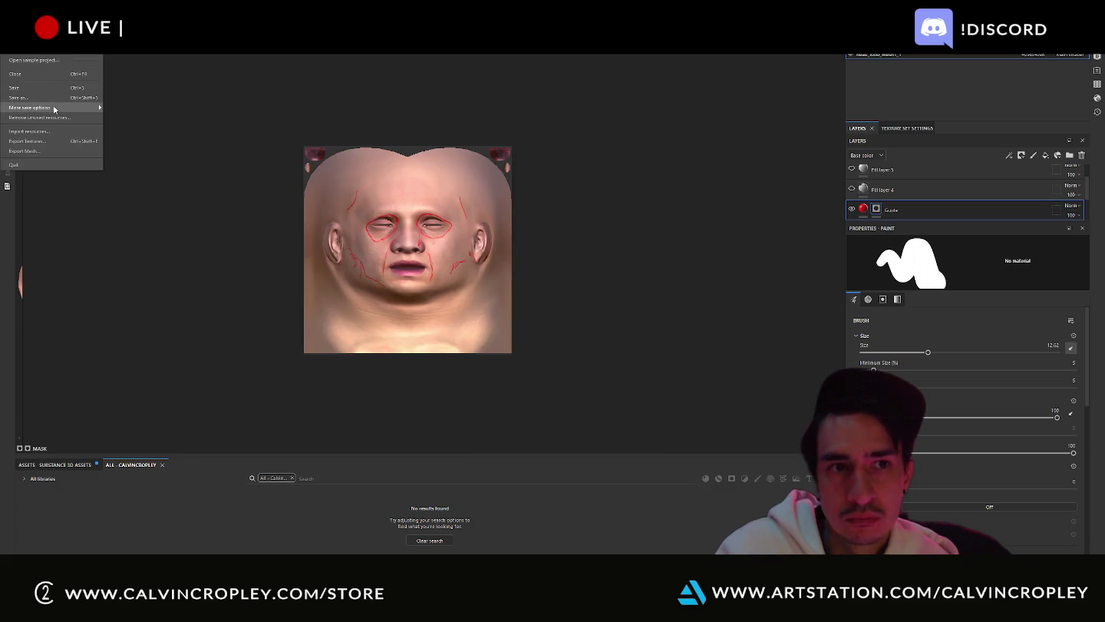
click(59, 141)
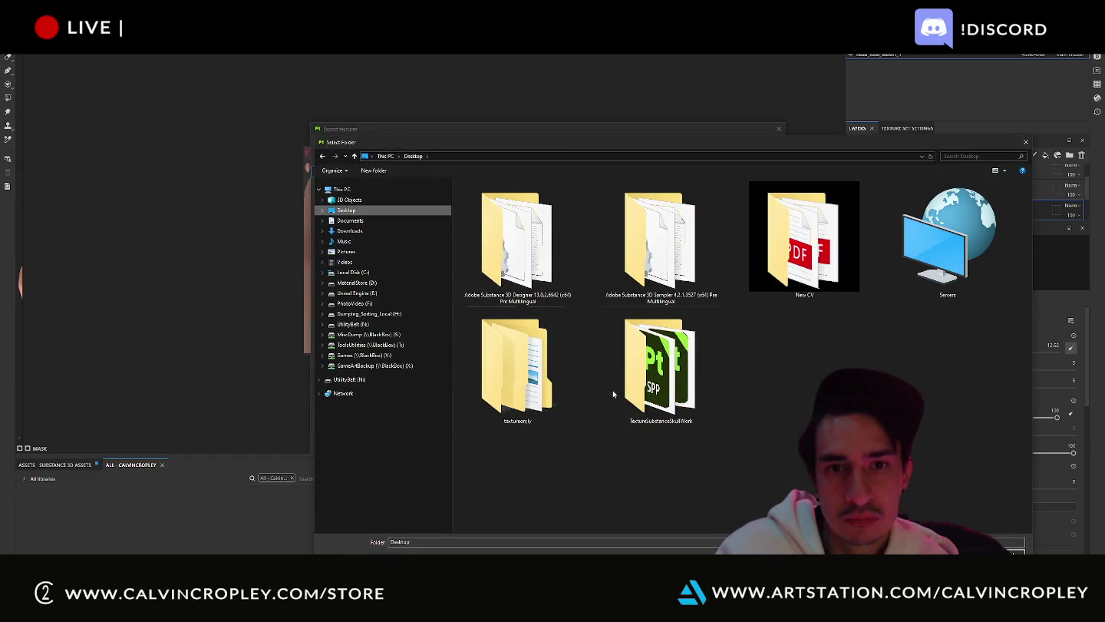
click(952, 563)
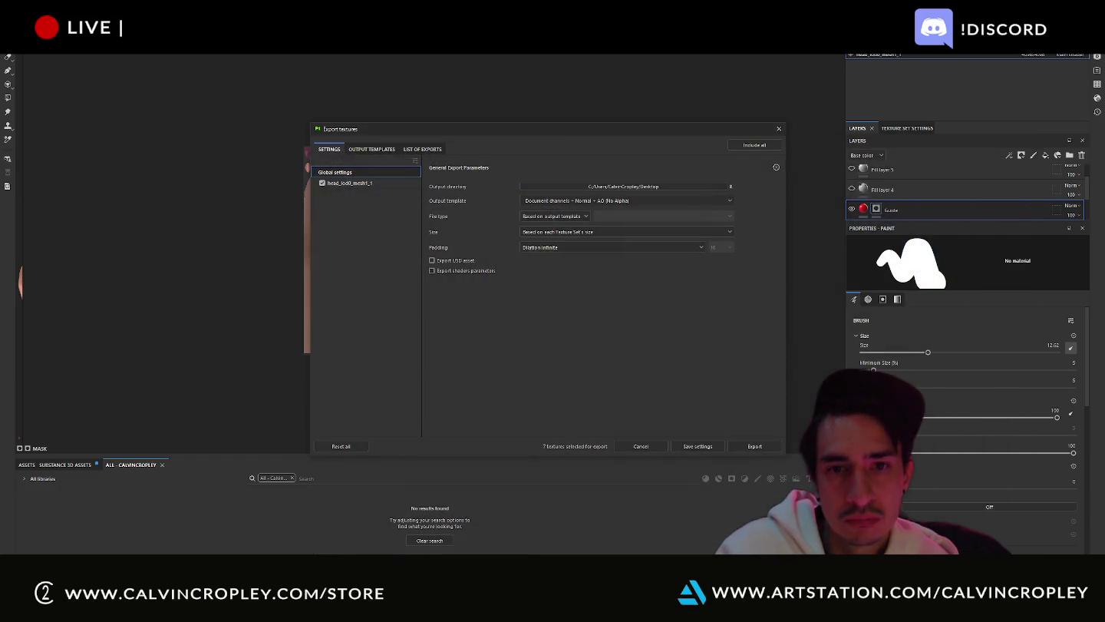
- Choose the PBR Metallic Roughness output template and export the head textures
click(598, 201)
scroll(606, 254, down, 2)
scroll(607, 255, down, 2)
scroll(610, 259, down, 1)
scroll(610, 258, down, 2)
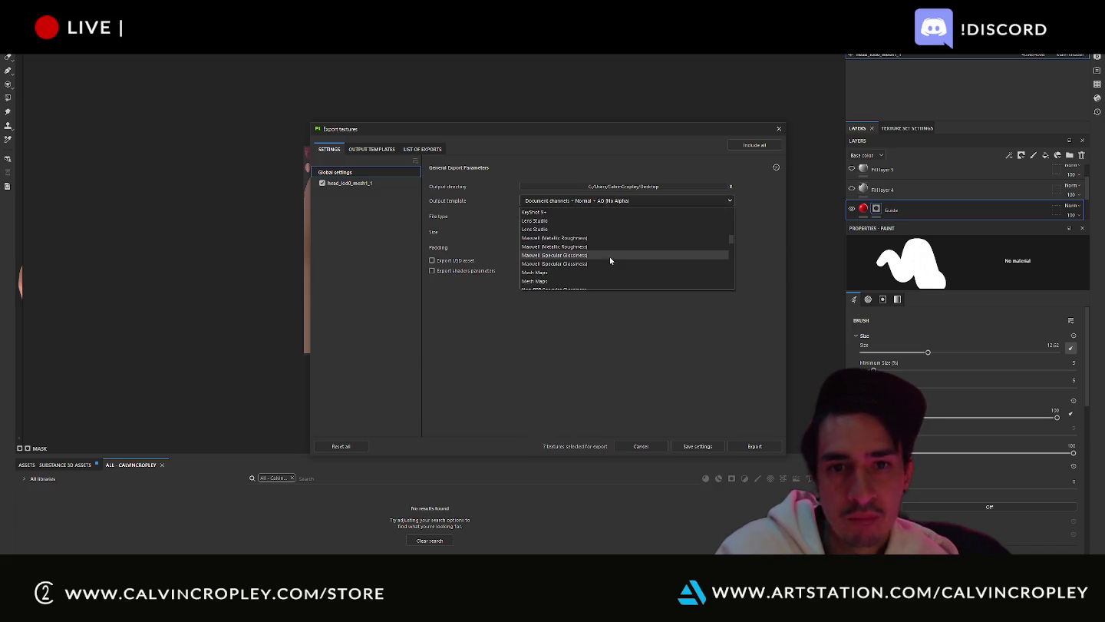
click(610, 238)
click(611, 200)
scroll(614, 250, down, 1)
scroll(615, 262, down, 1)
click(606, 239)
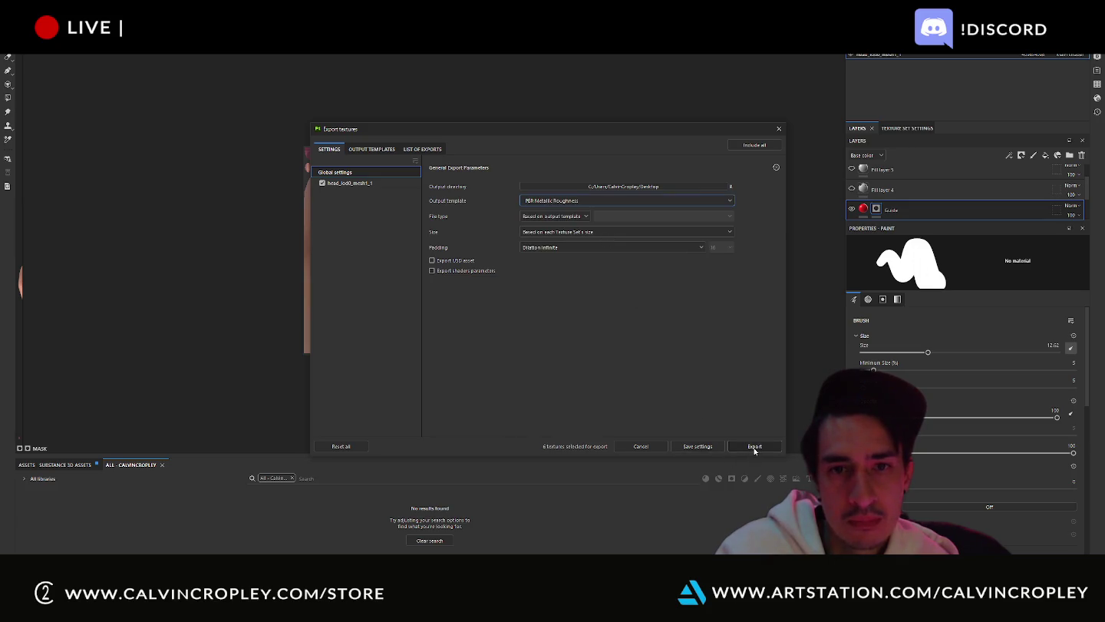
click(755, 446)
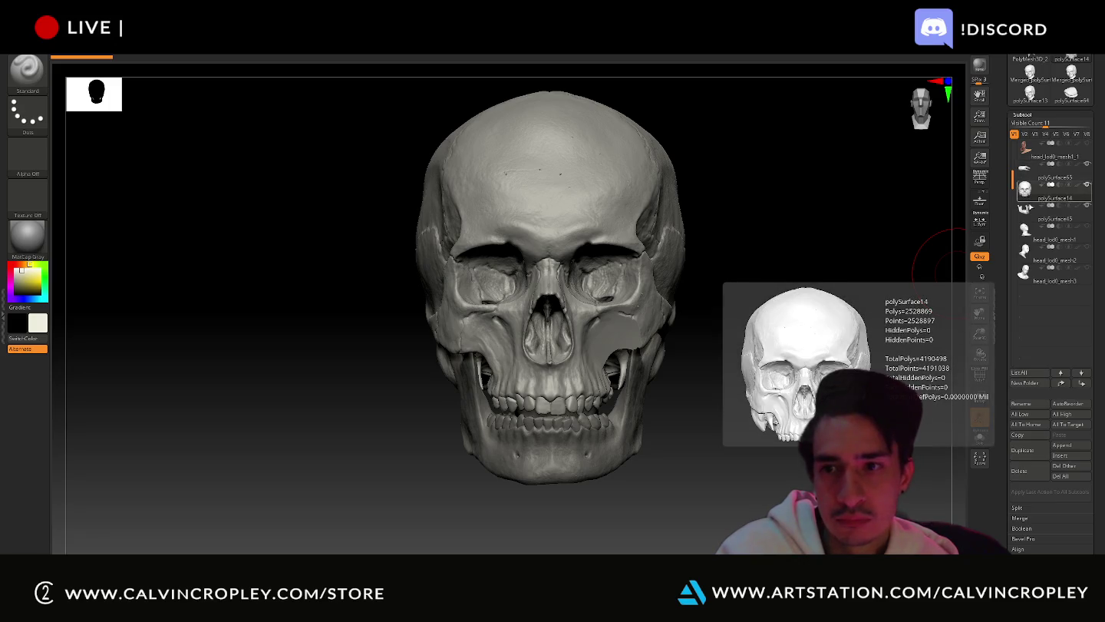
- Cycle through the head_lod0_mesh1, head_lod0_mesh1_1 and skull subtools
click(1028, 229)
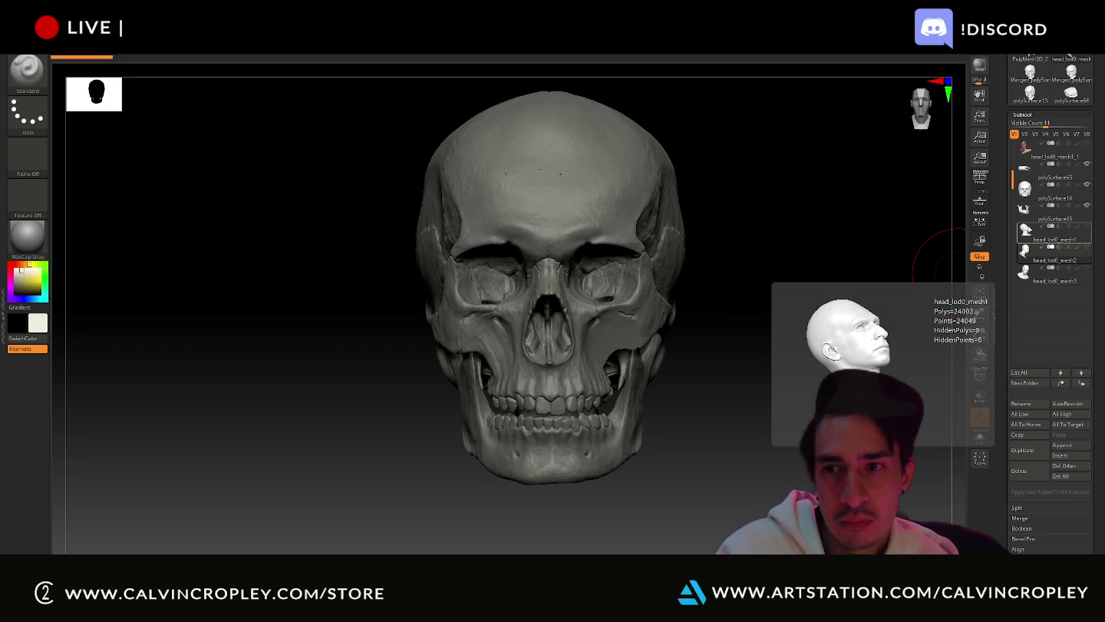
click(1027, 150)
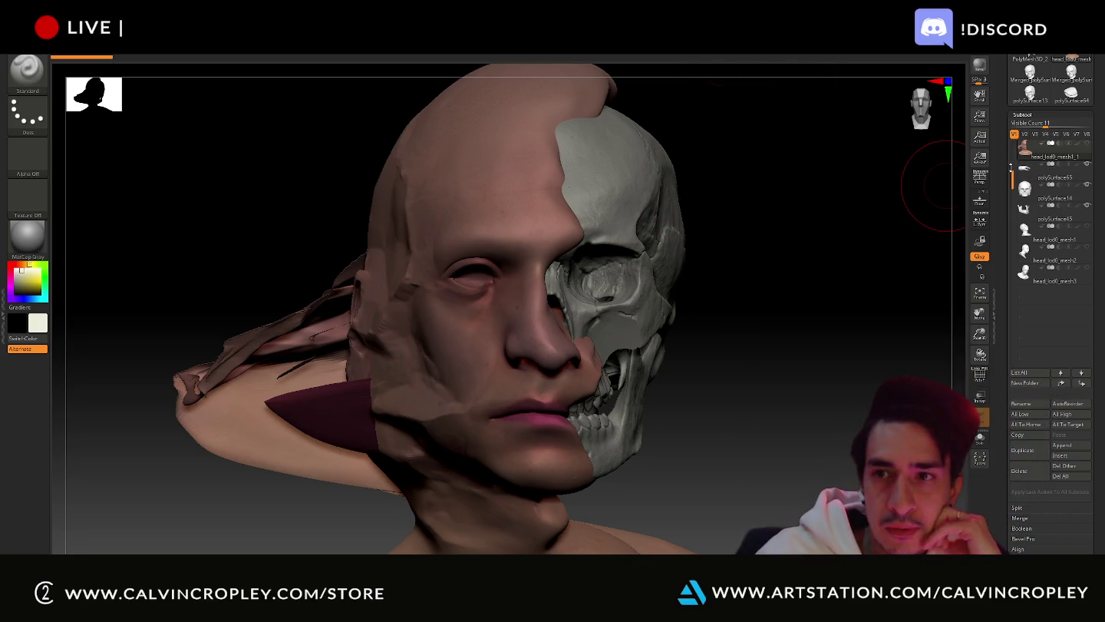
drag(1012, 182, 1011, 150)
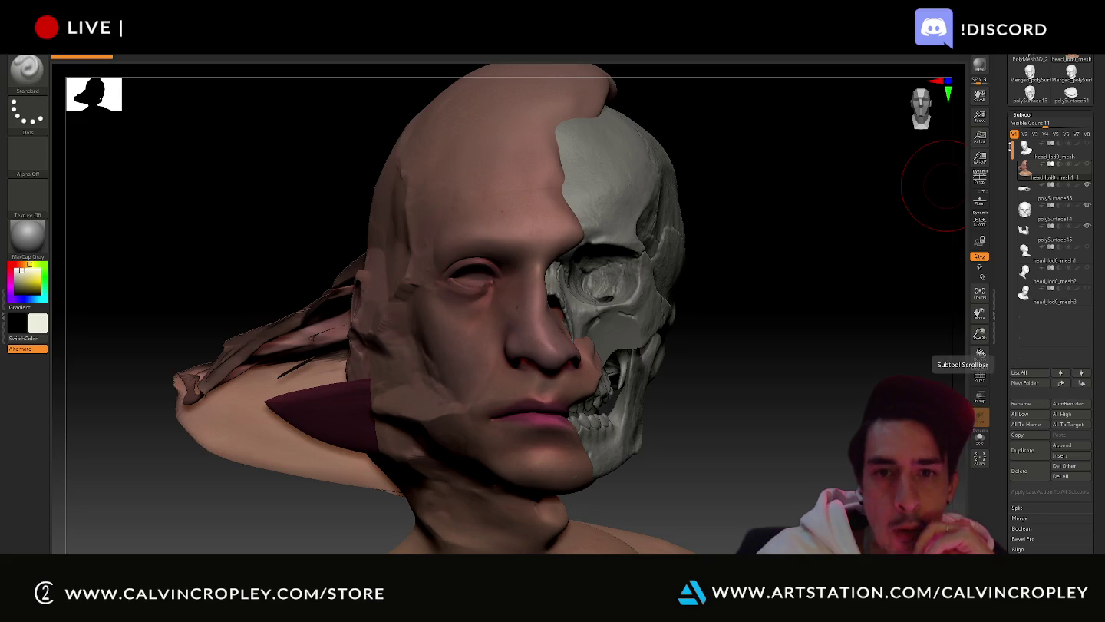
mouse_move(1055, 178)
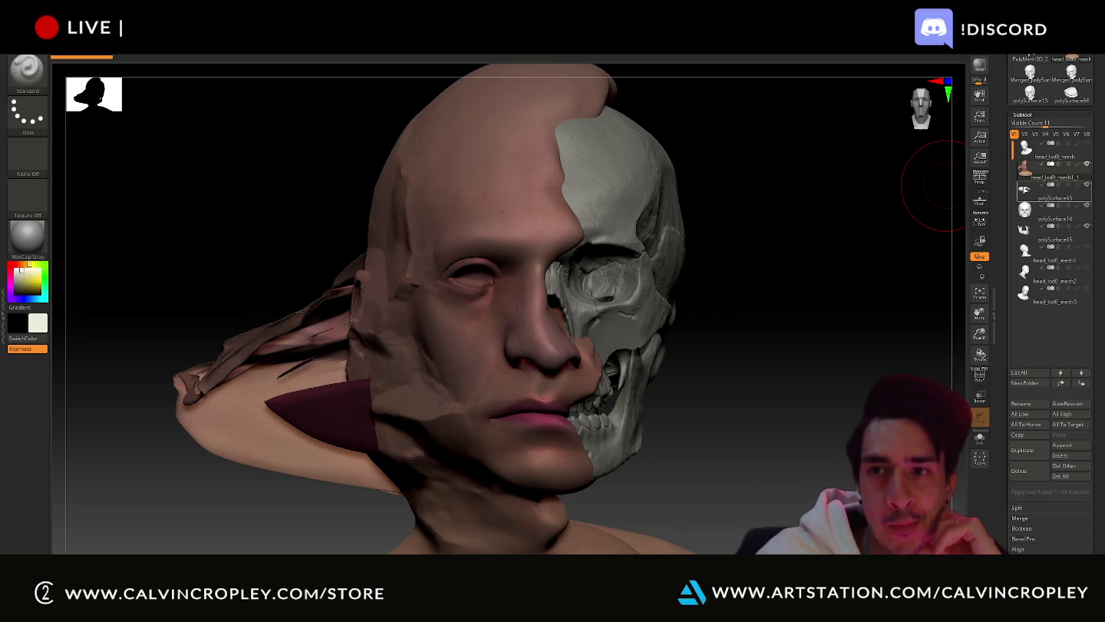
click(1026, 216)
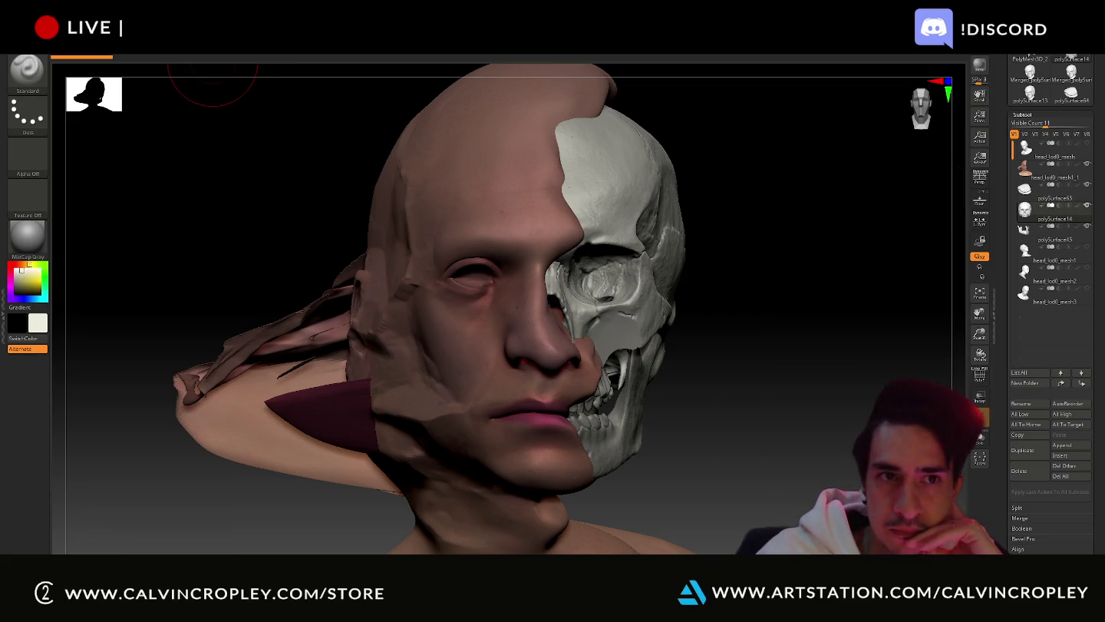
- Open QS_3308.ZPR without saving the current project, leaving only the clean head shown
click(205, 49)
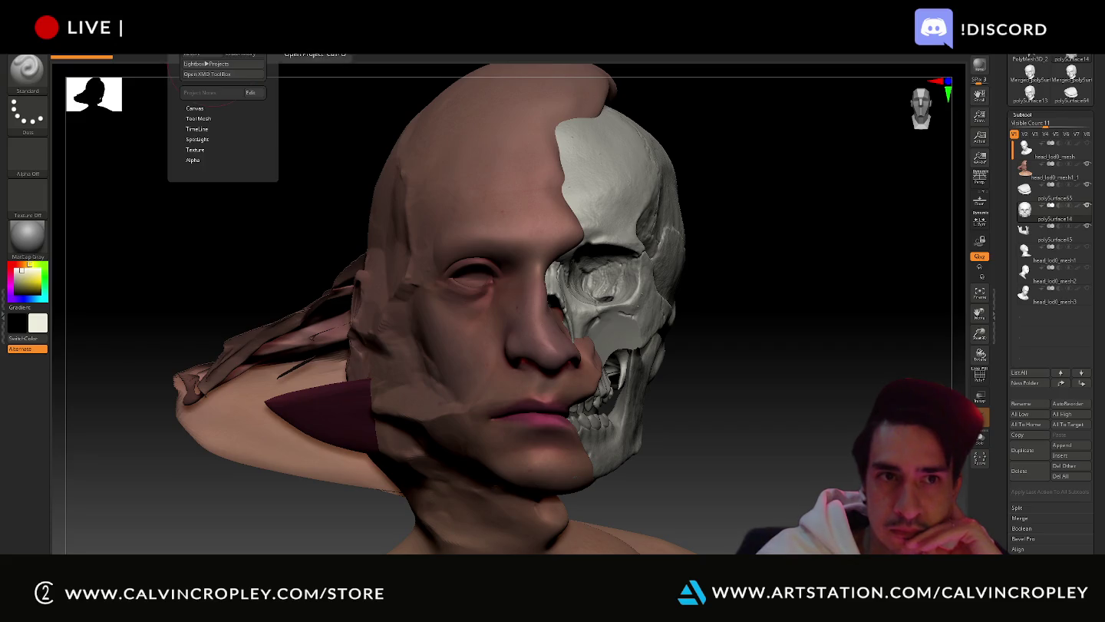
click(585, 328)
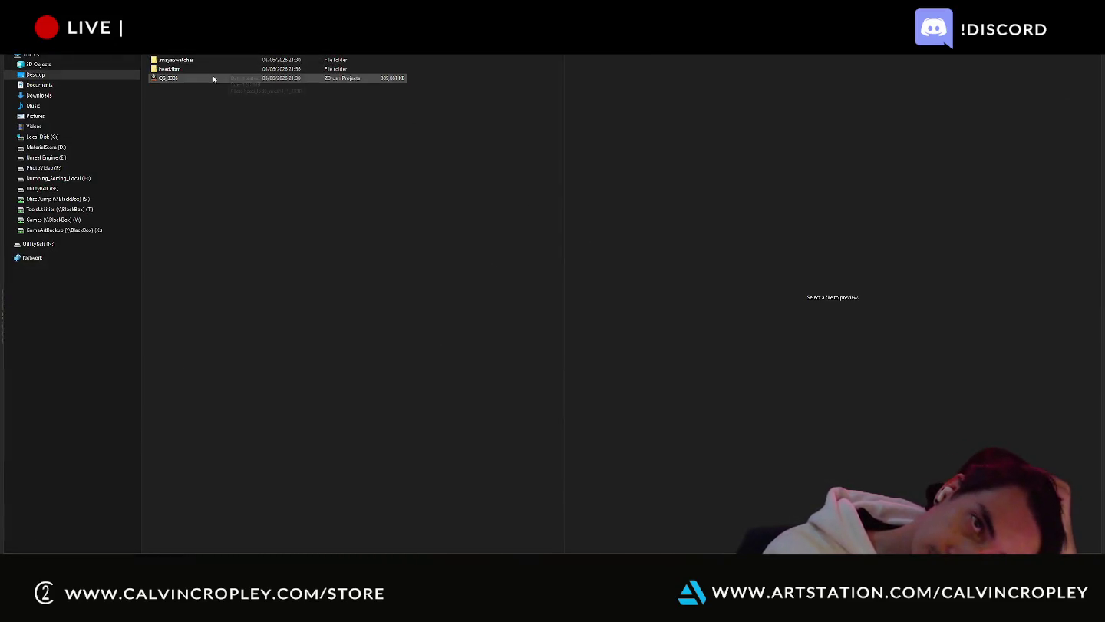
double_click(212, 76)
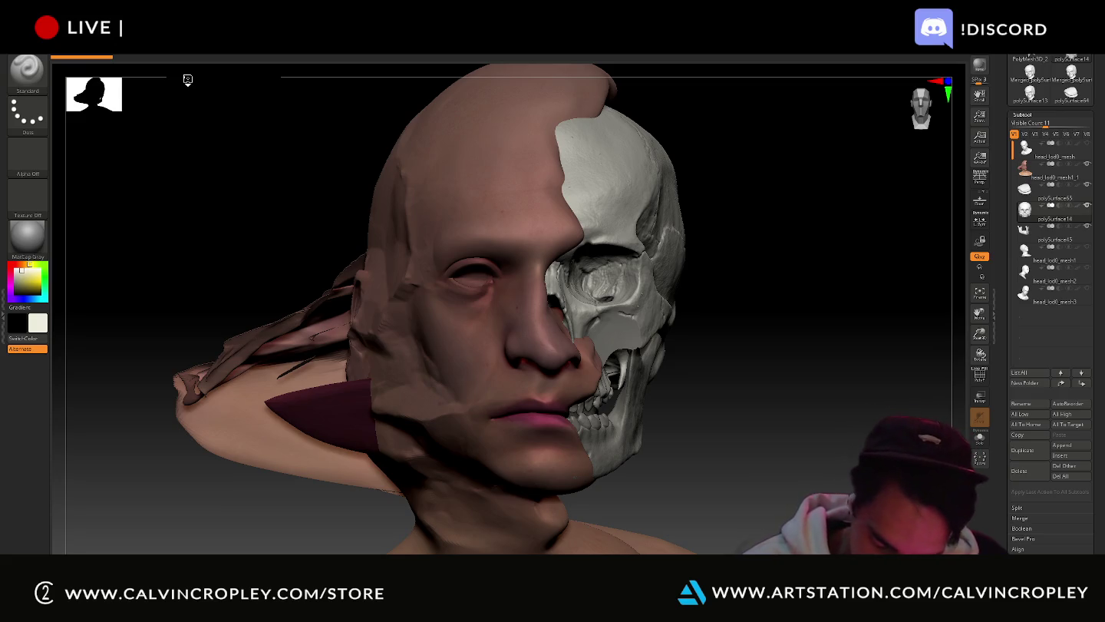
key(ctrl+z)
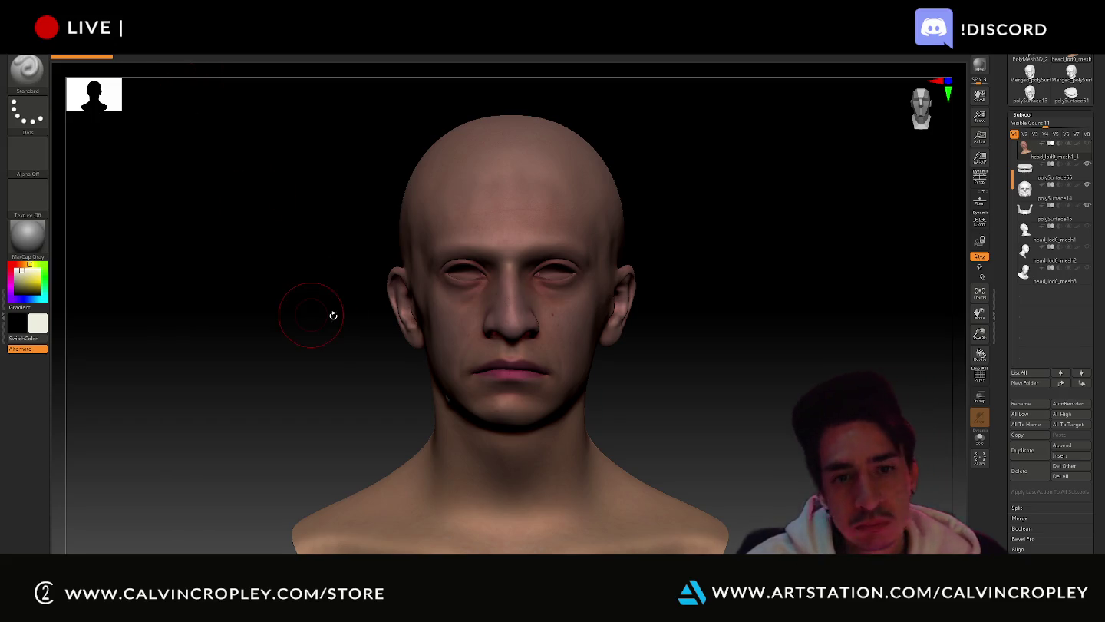
- Rotate the head, expand its 2048×2048 Texture Map settings, and bring up the window switcher
drag(730, 256, 848, 292)
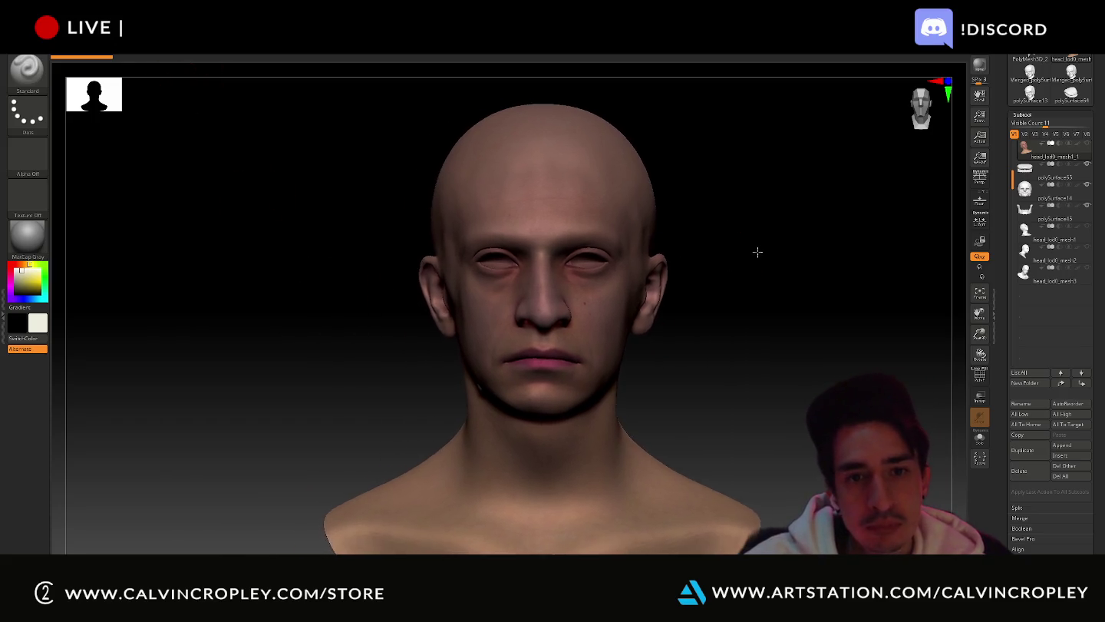
scroll(1031, 413, down, 5)
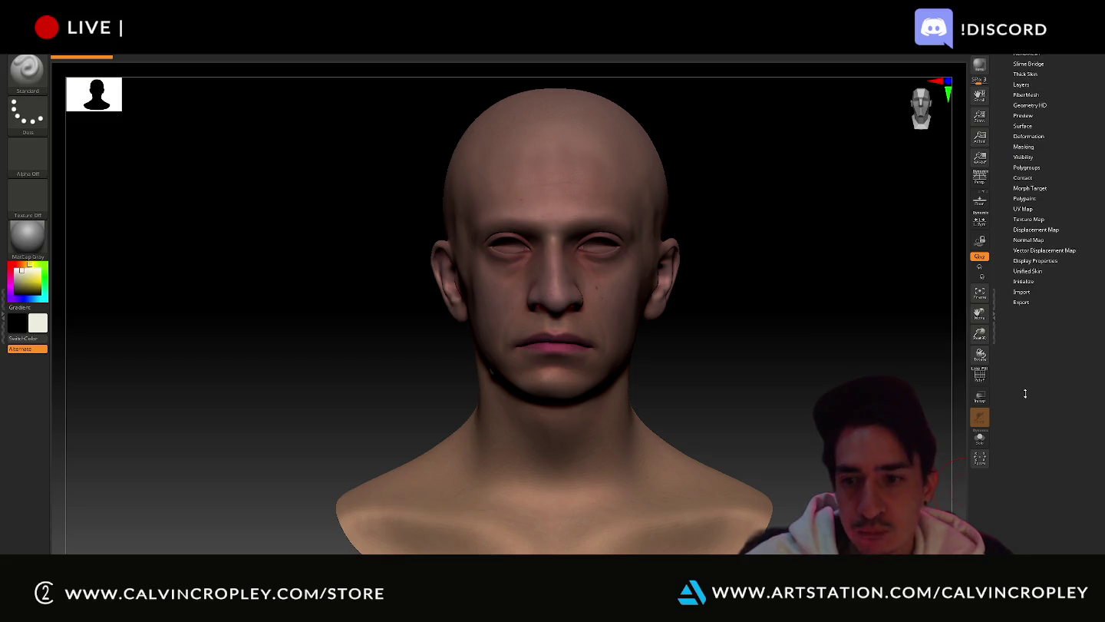
click(1033, 376)
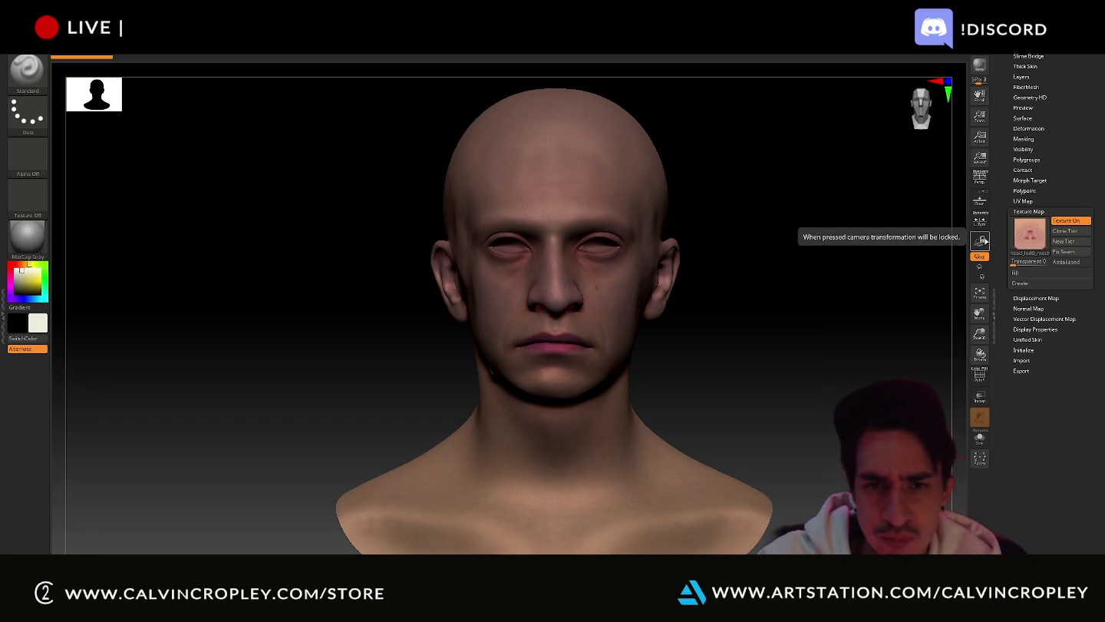
key(alt+Tab)
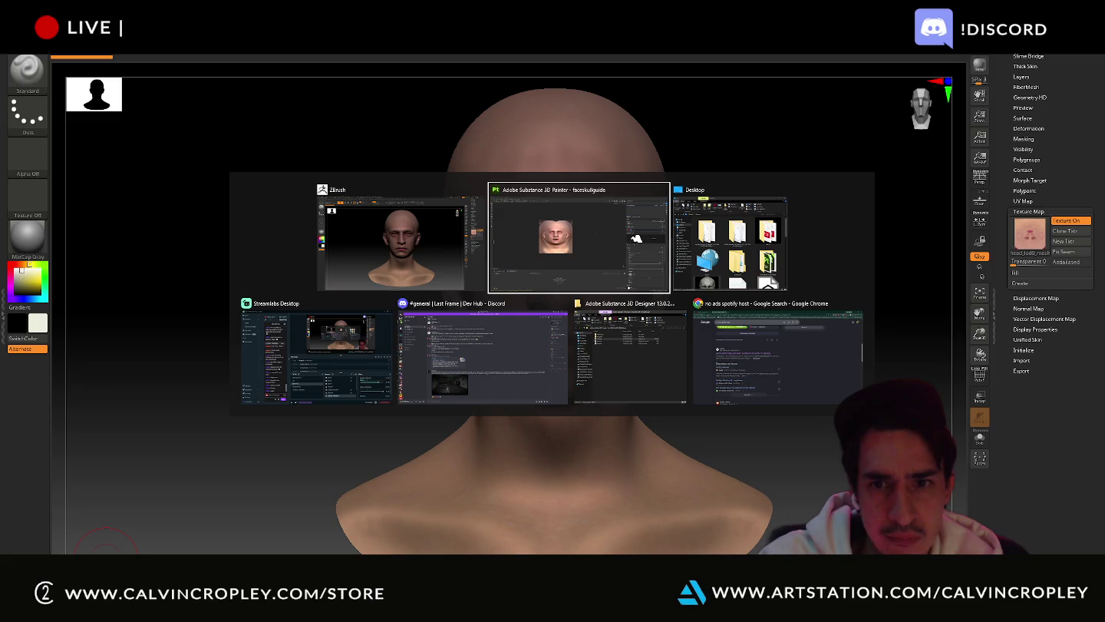
- Find and preview the red-lined base colour texture in the Desktop folder
key(Tab)
scroll(482, 485, down, 3)
scroll(482, 485, down, 5)
scroll(482, 485, up, 1)
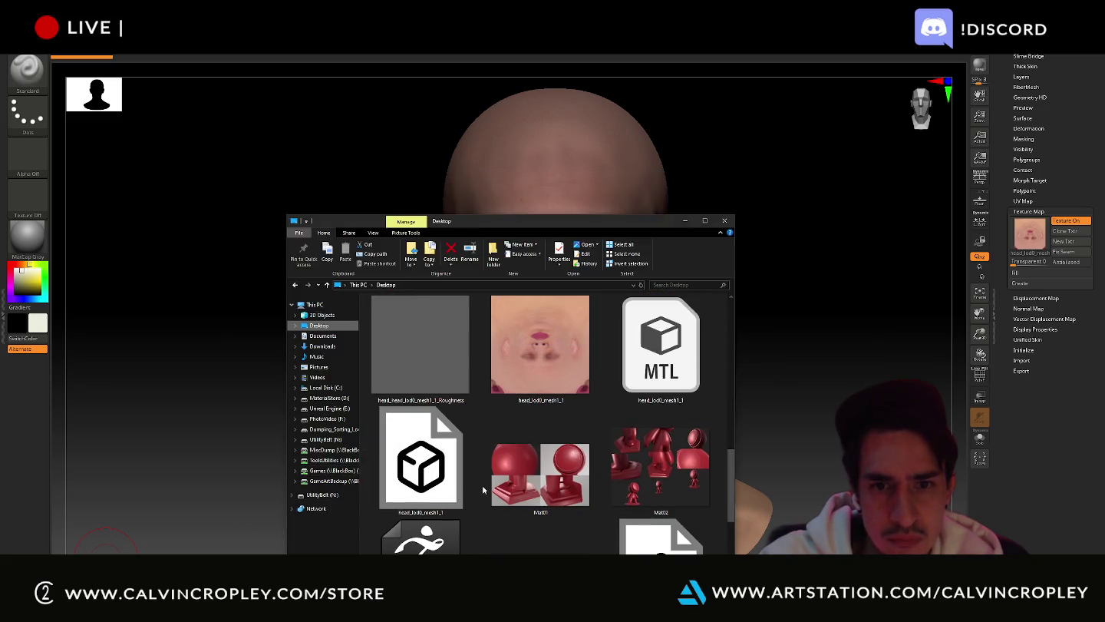
scroll(482, 485, down, 1)
scroll(484, 487, up, 3)
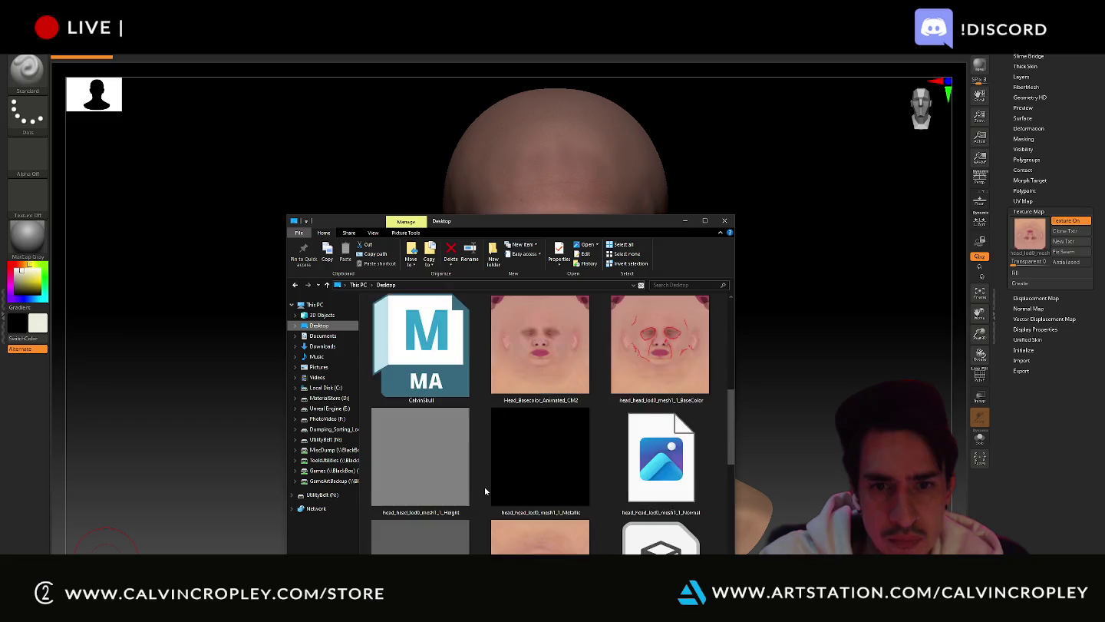
scroll(484, 487, up, 1)
click(666, 470)
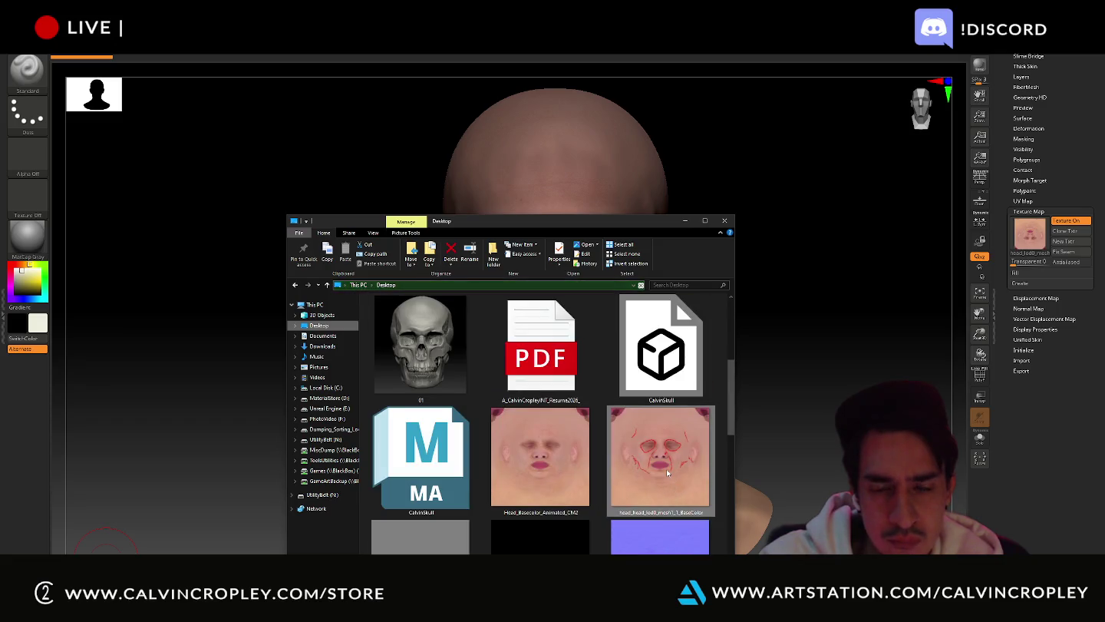
key(space)
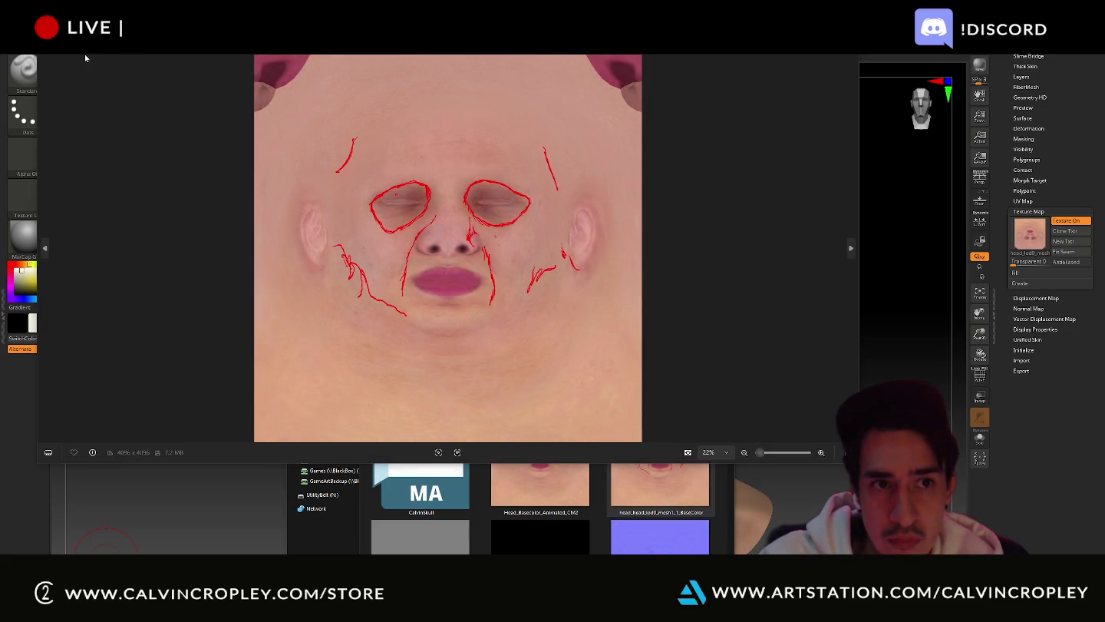
- Rotate the face texture 180° in the Photos editor and save the edited image
key(Right)
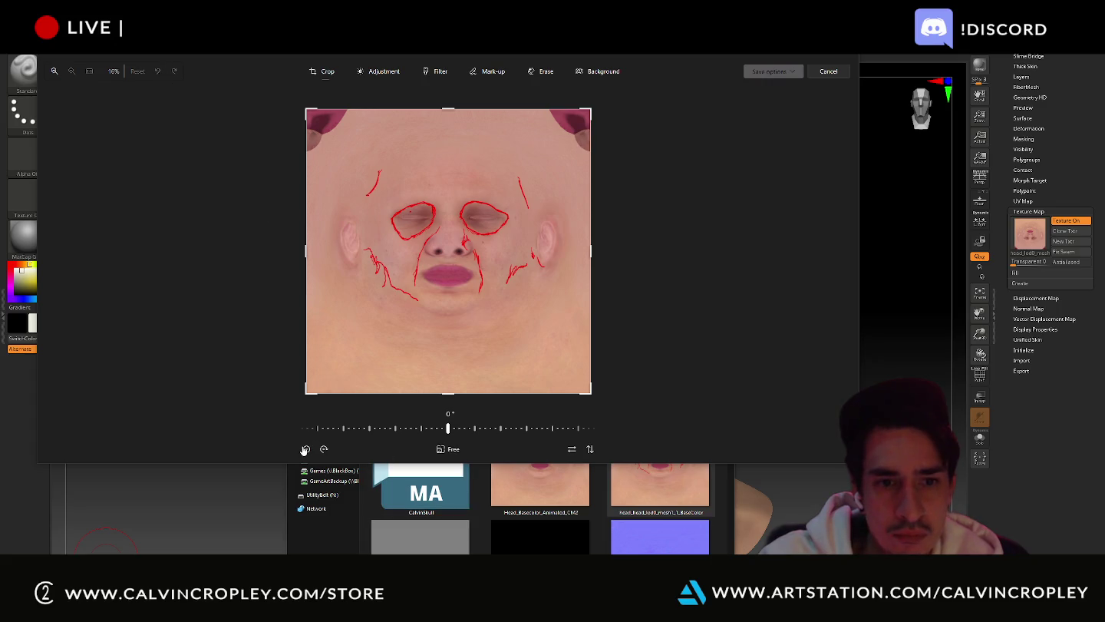
double_click(304, 449)
click(797, 72)
click(763, 99)
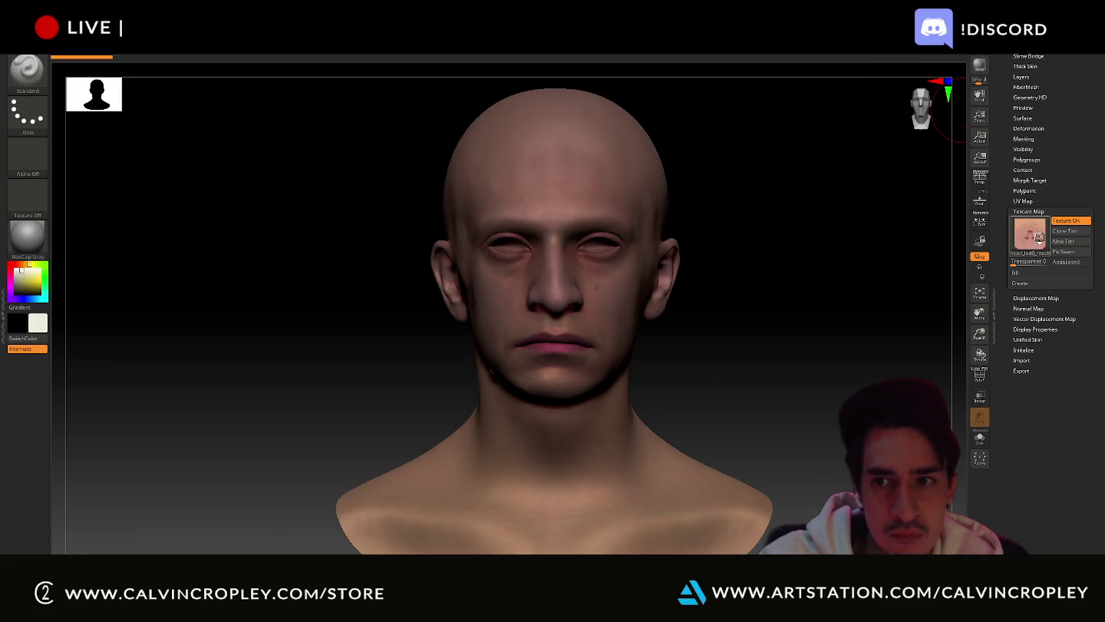
click(1039, 237)
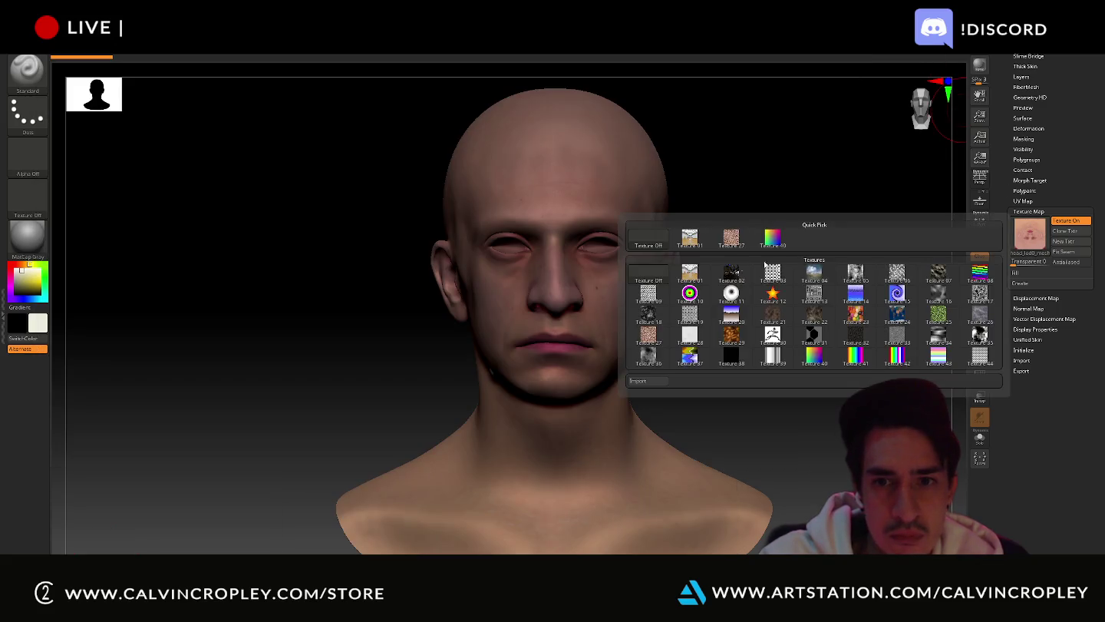
- Import the red-marked head BaseColor texture from the Desktop as the head's texture map
click(645, 380)
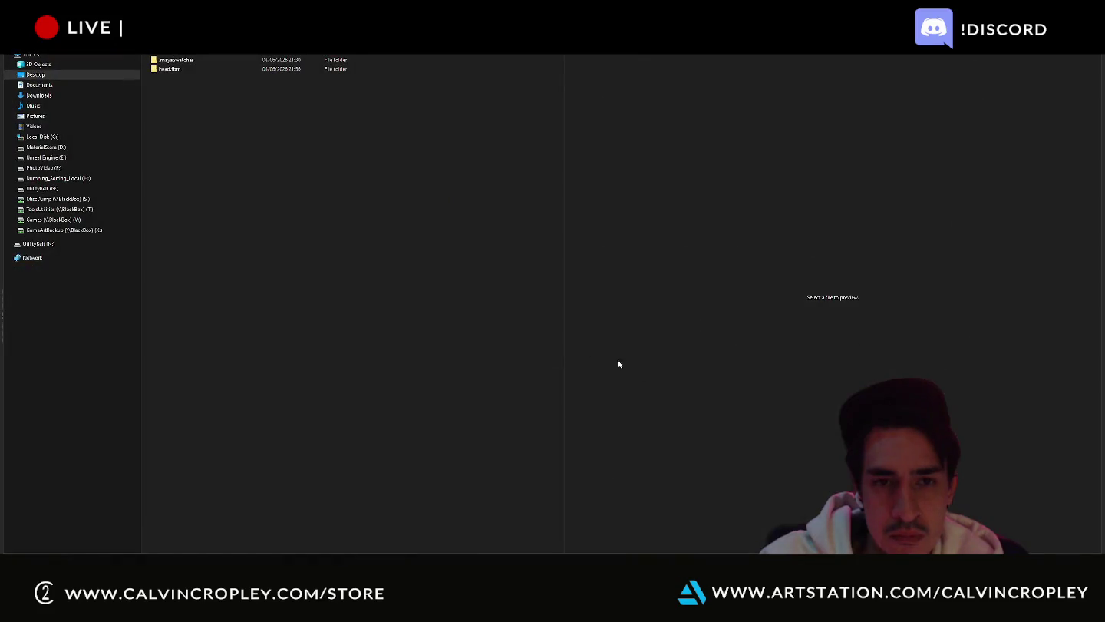
click(77, 77)
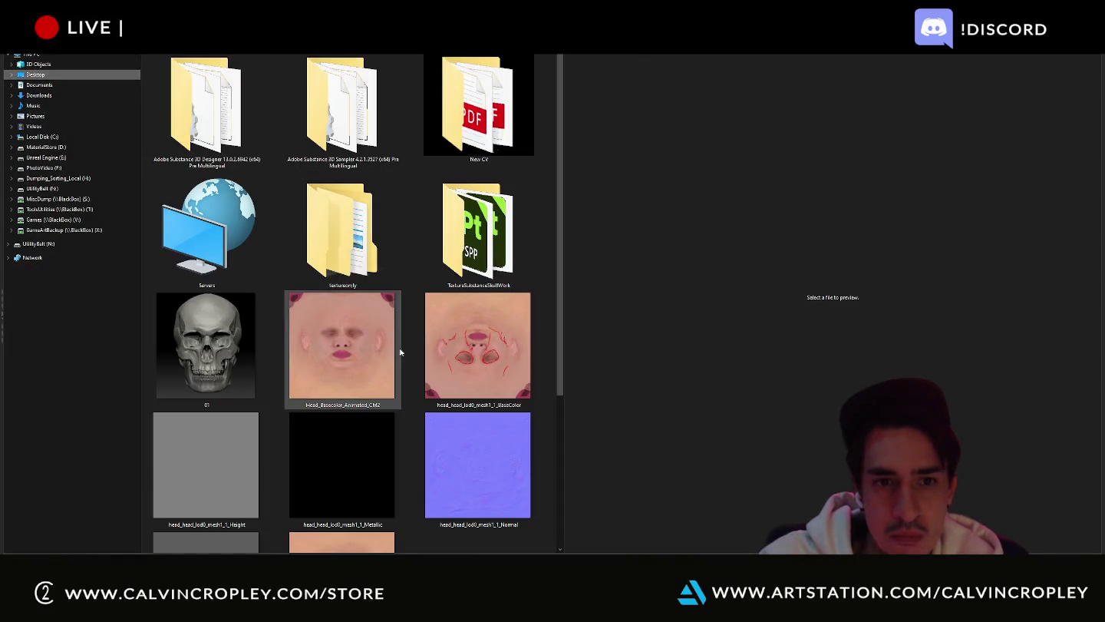
double_click(494, 339)
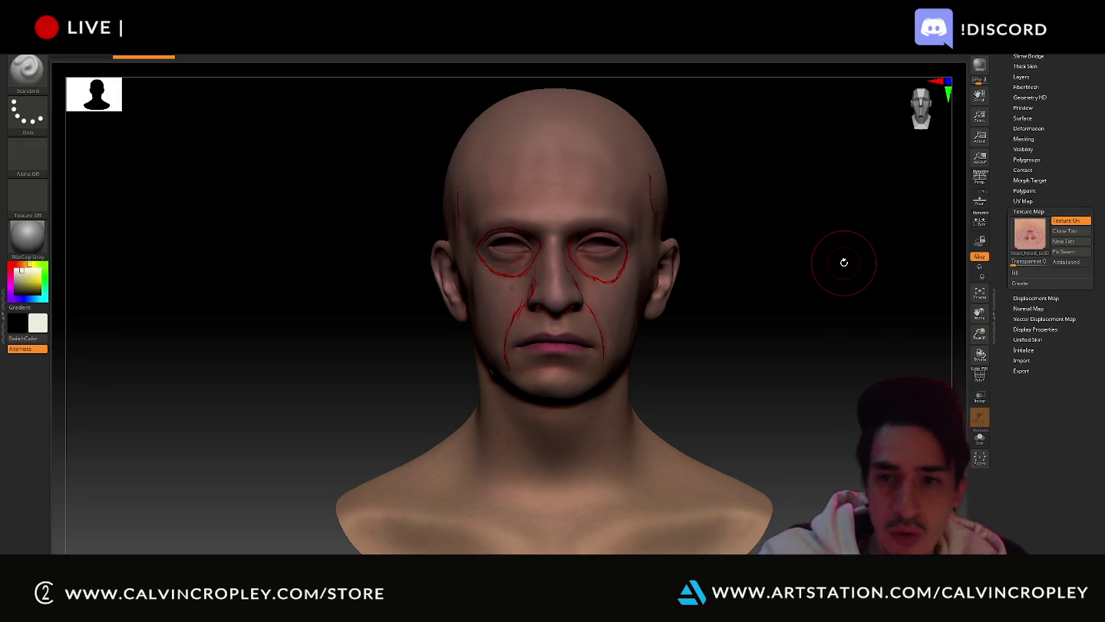
scroll(1028, 153, up, 5)
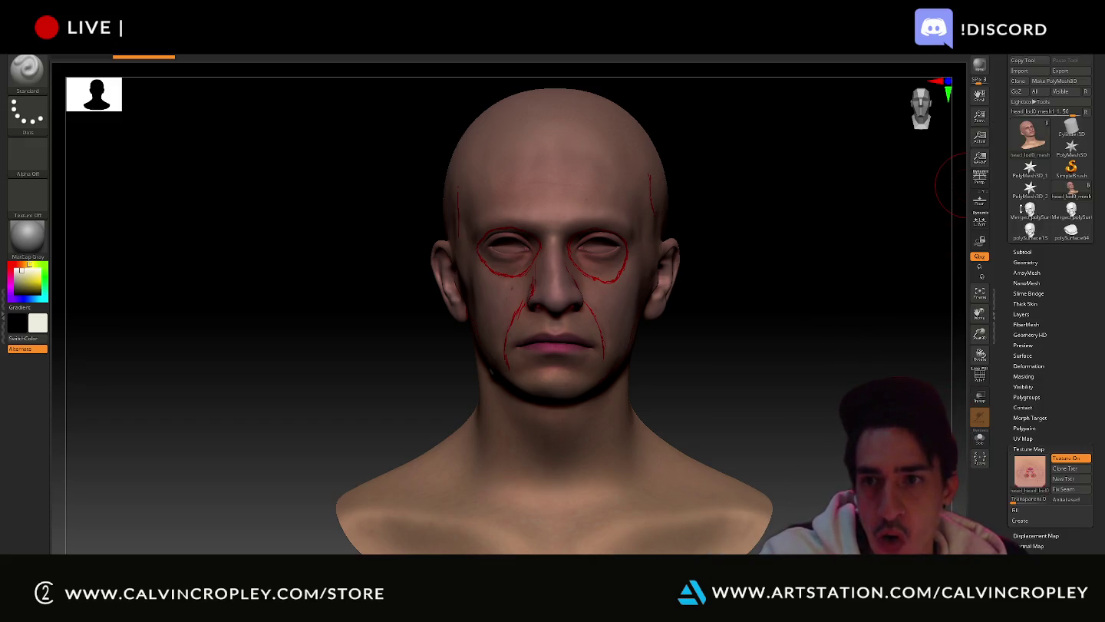
scroll(1036, 162, up, 5)
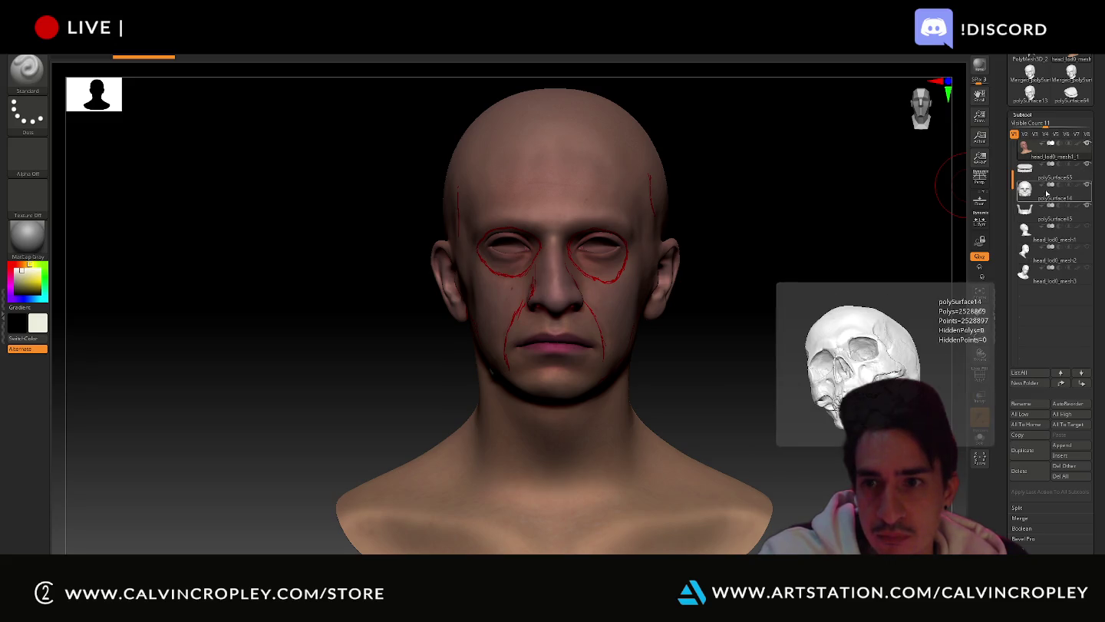
- Make the polySurface14 skull the active subtool
click(1052, 192)
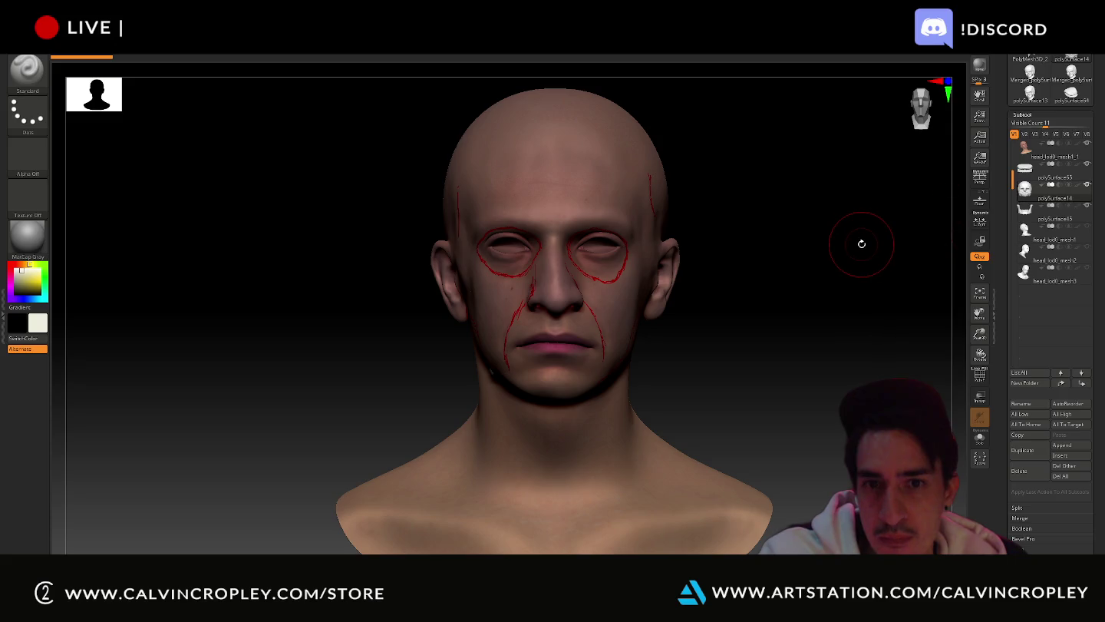
mouse_move(859, 244)
mouse_down()
mouse_move(827, 232)
mouse_move(857, 240)
mouse_up()
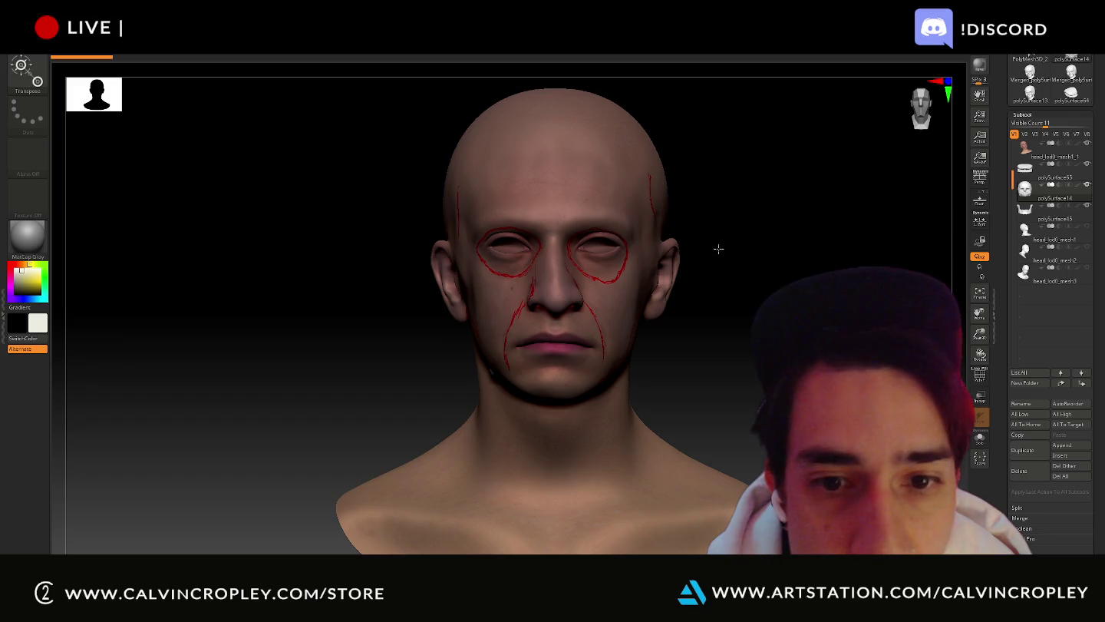
click(1028, 206)
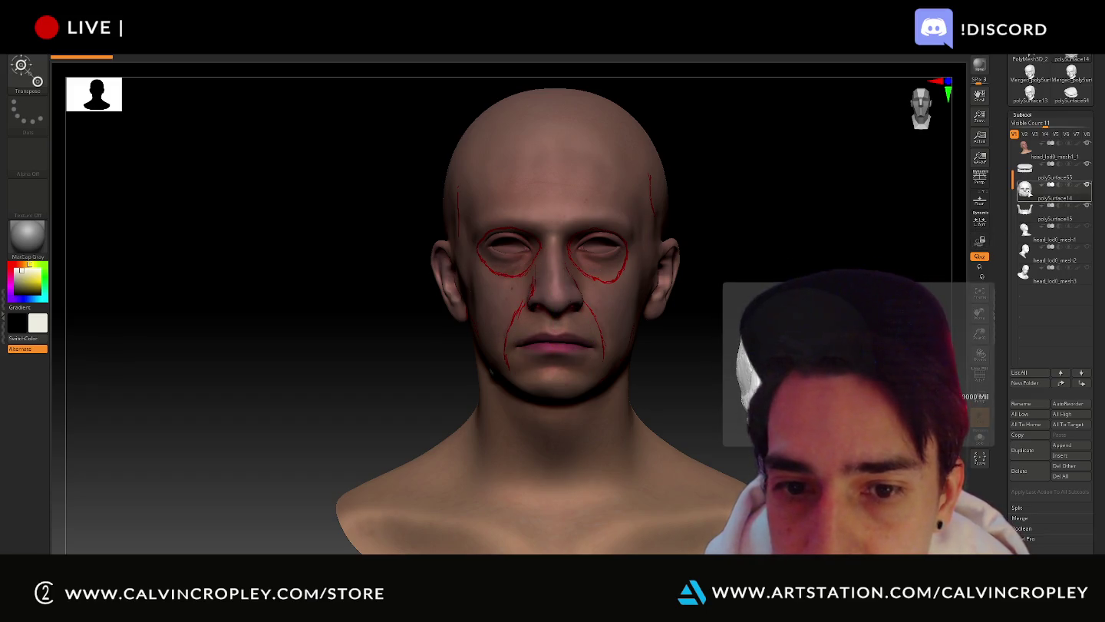
scroll(656, 330, up, 5)
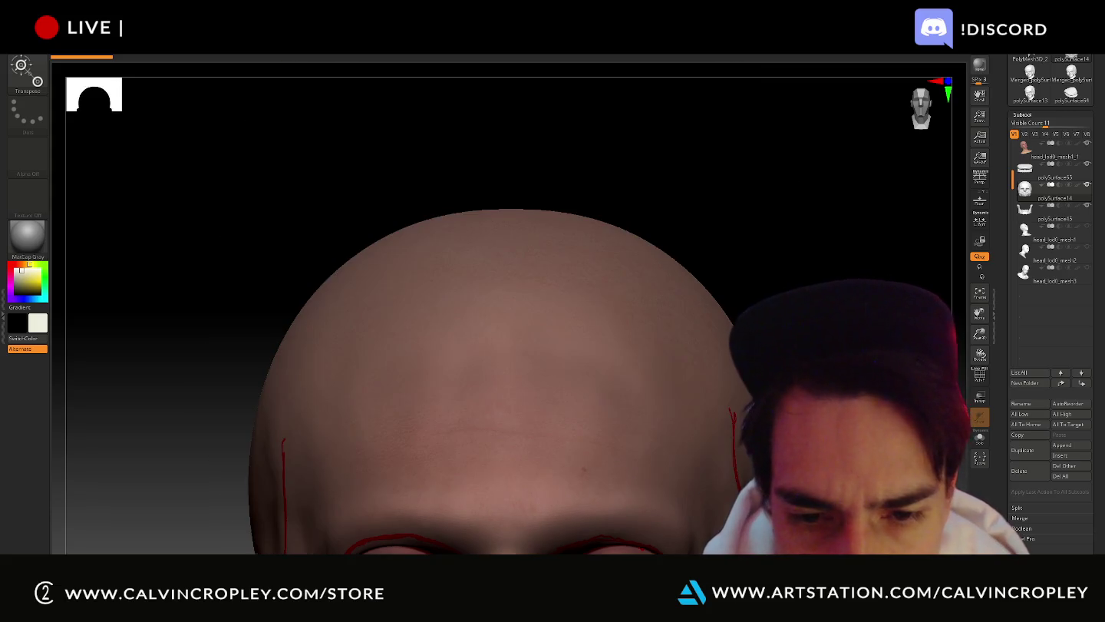
- Frame the head in a three-quarter view and move the skull forward through the face
key(f)
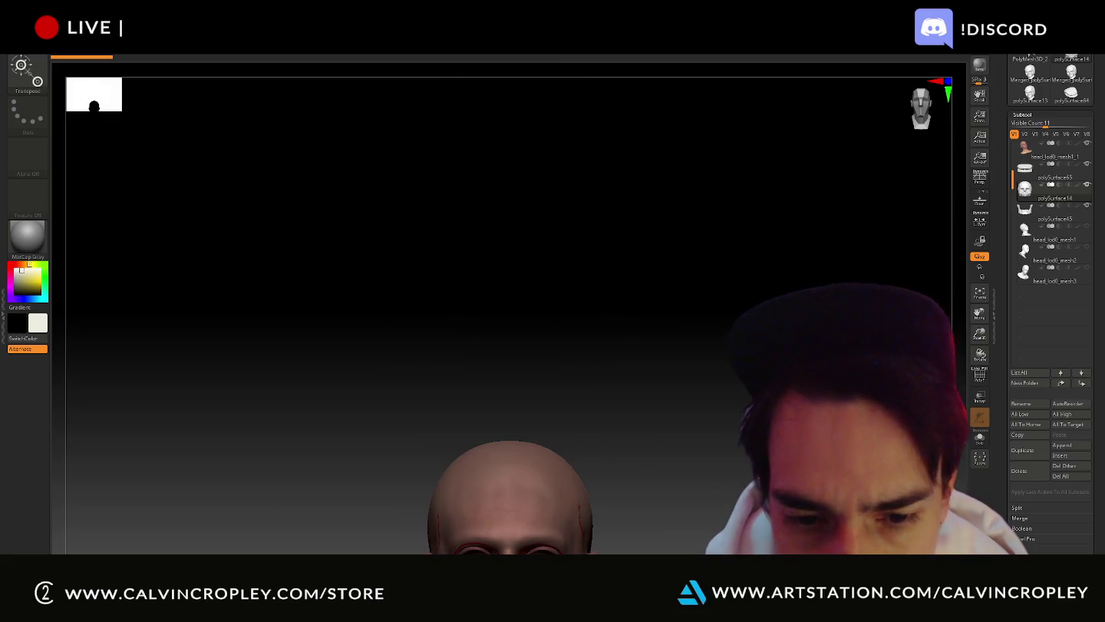
key(w)
key(q)
key(f)
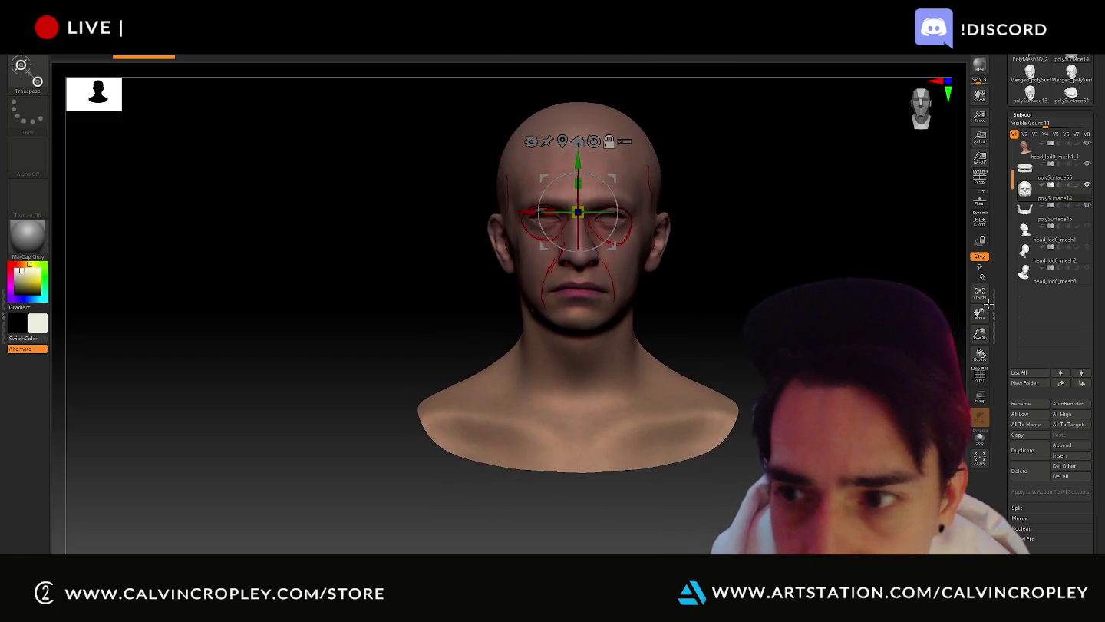
mouse_move(861, 228)
alt+mouse_down()
mouse_move(861, 62)
mouse_move(861, 377)
alt+mouse_up()
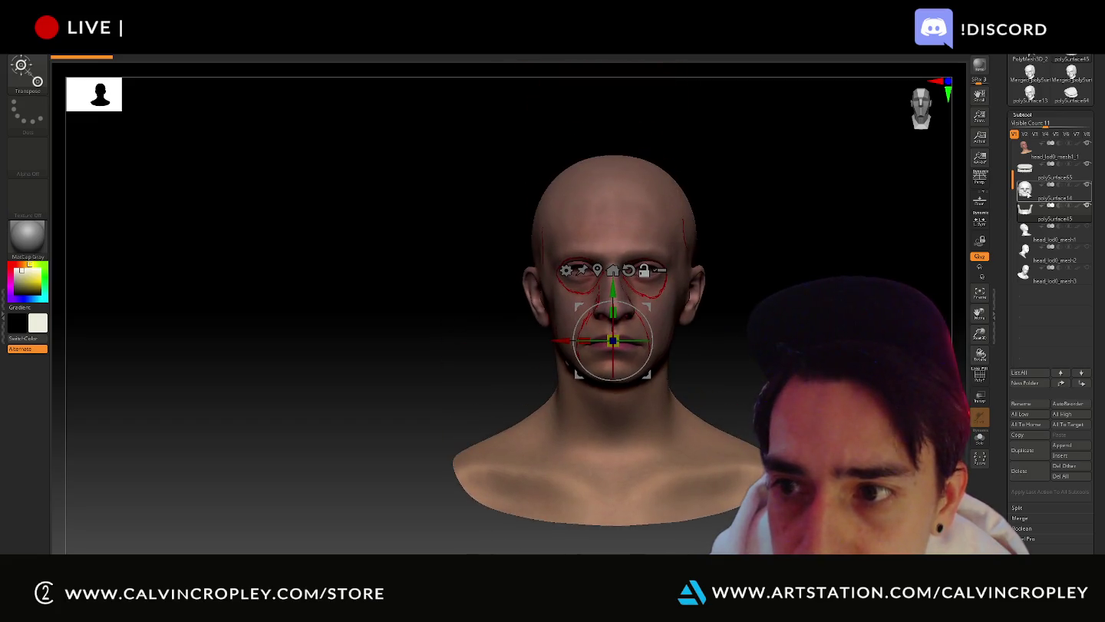
mouse_move(854, 264)
alt+mouse_down()
mouse_move(863, 144)
mouse_move(863, 376)
mouse_move(767, 376)
alt+mouse_up()
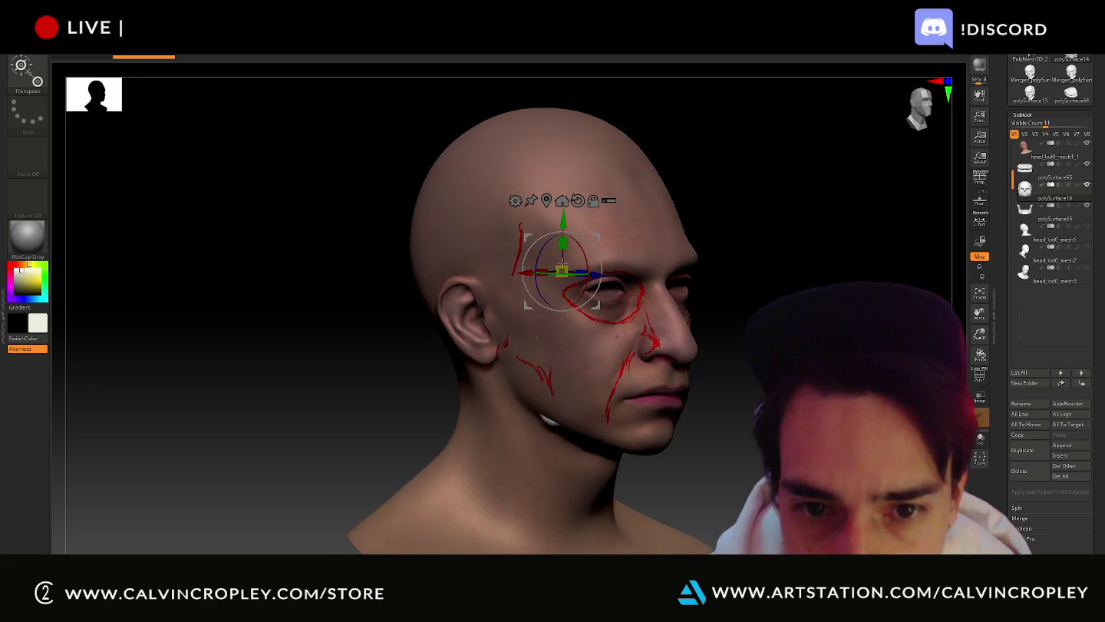
drag(596, 273, 609, 286)
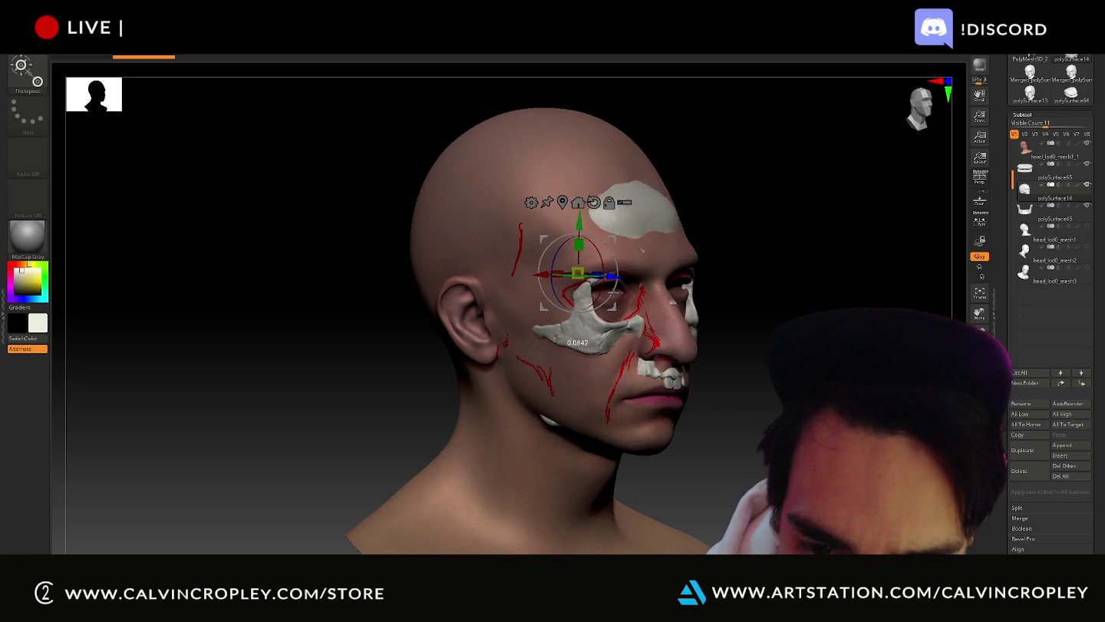
- Check the skull fit from a front view and widen it along X to fit the face
drag(613, 292, 613, 293)
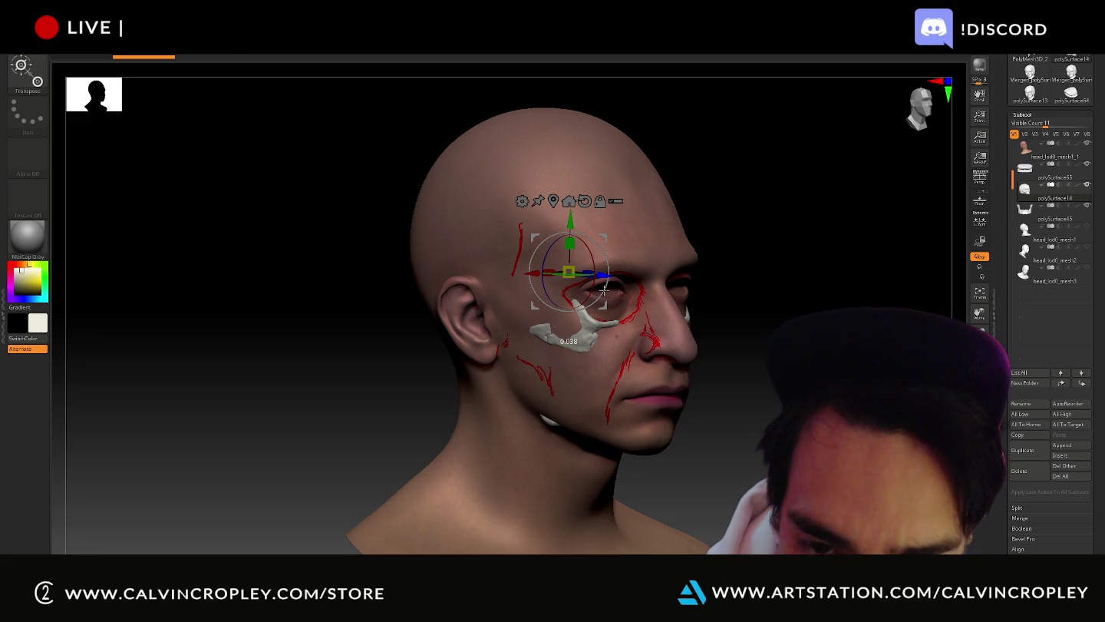
drag(753, 321, 599, 284)
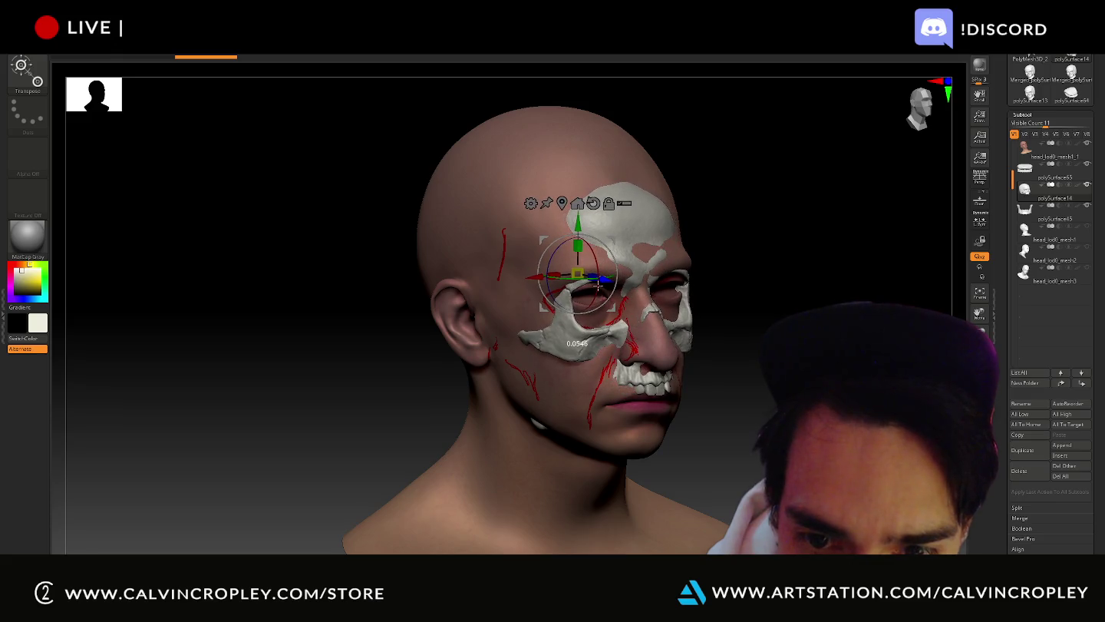
mouse_move(748, 327)
mouse_down()
mouse_move(756, 343)
mouse_move(745, 328)
mouse_up()
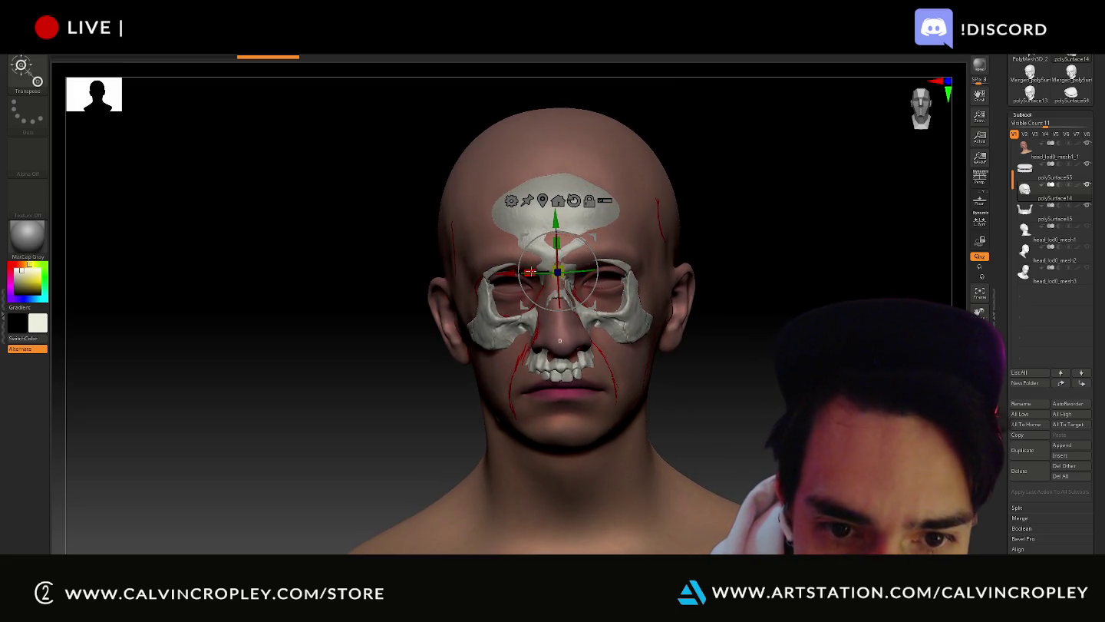
drag(529, 271, 528, 271)
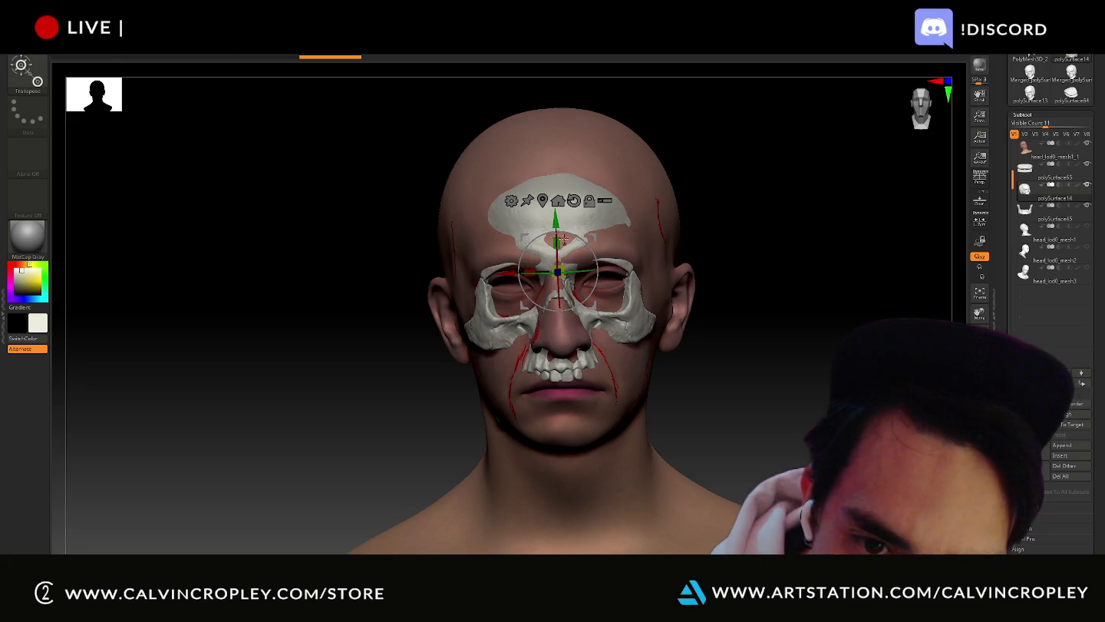
mouse_move(528, 271)
mouse_down()
mouse_move(557, 243)
mouse_move(556, 220)
mouse_up()
- Slide the skull back along X and lower it along Y beneath the face skin
drag(792, 310, 812, 313)
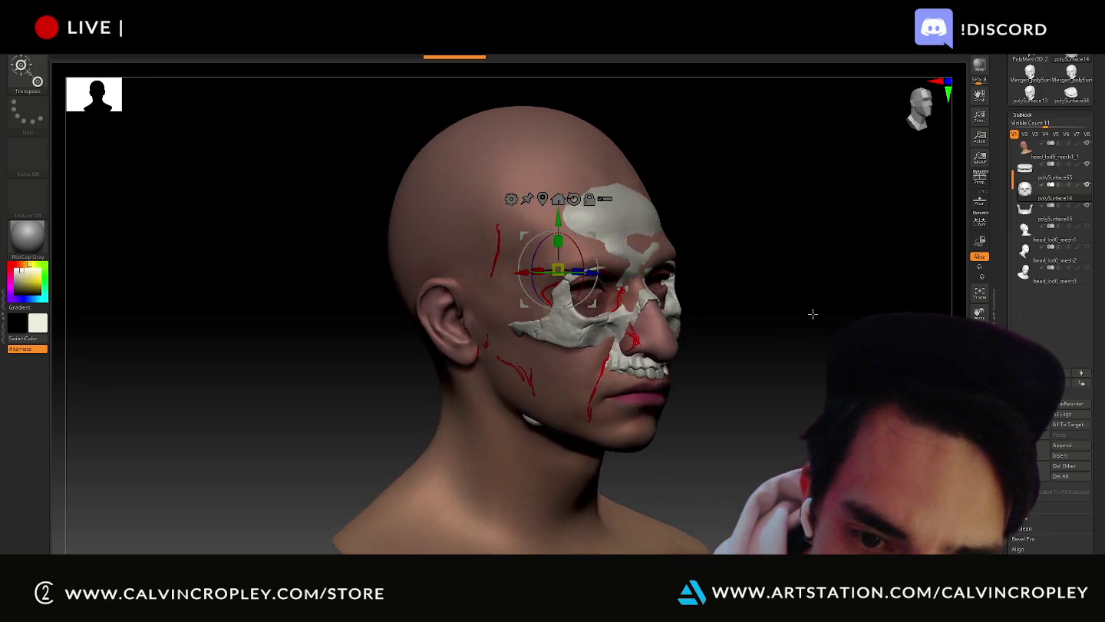
drag(599, 274, 592, 274)
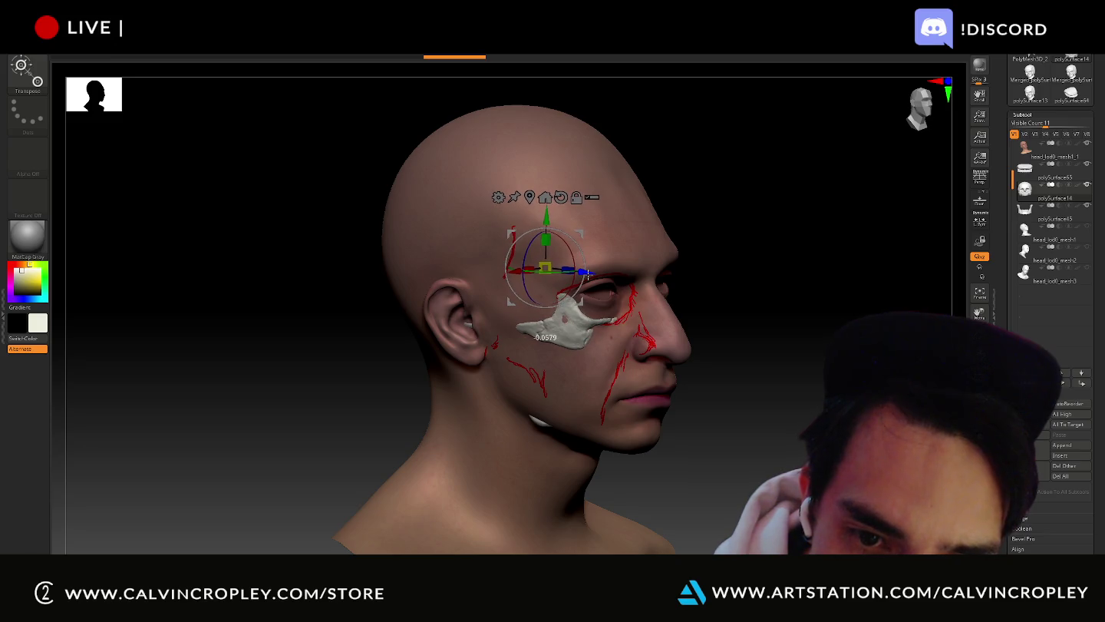
drag(764, 313, 741, 325)
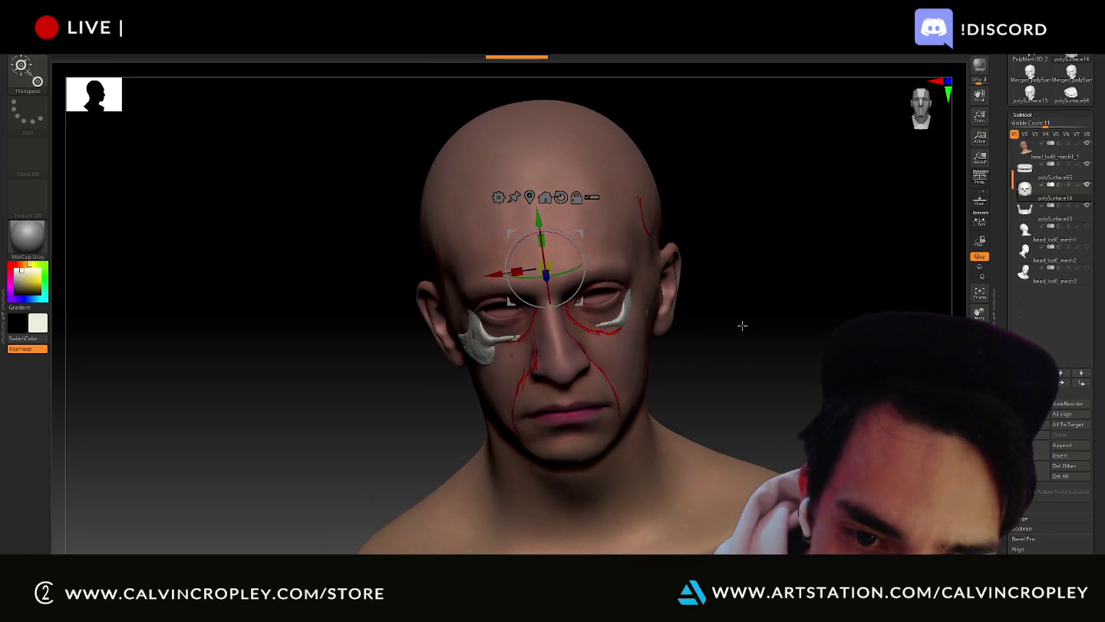
drag(535, 219, 536, 224)
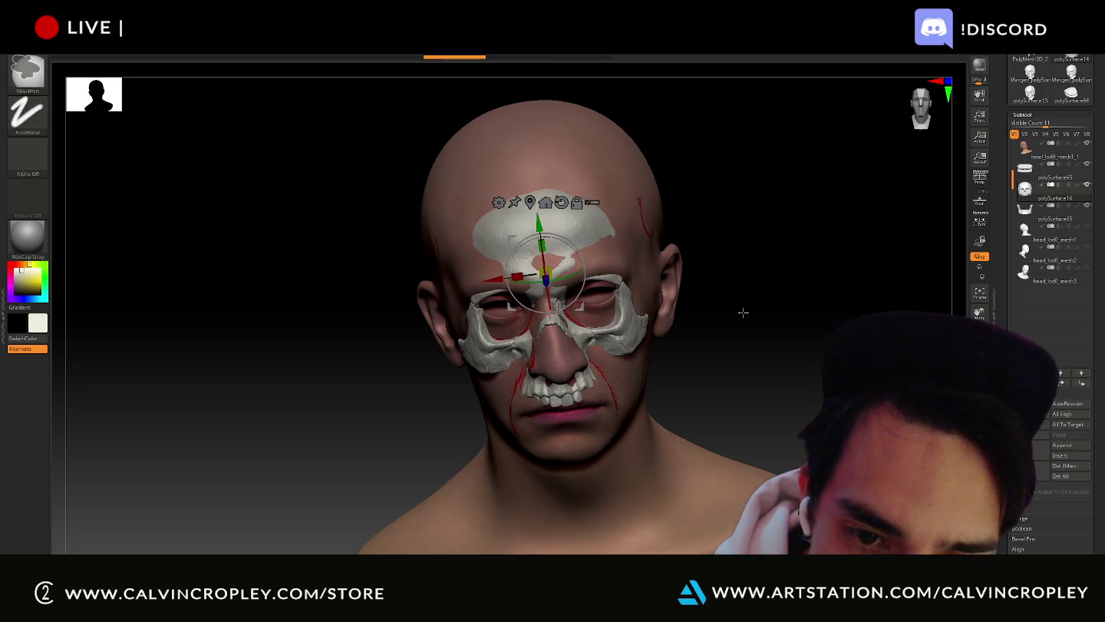
drag(742, 313, 764, 314)
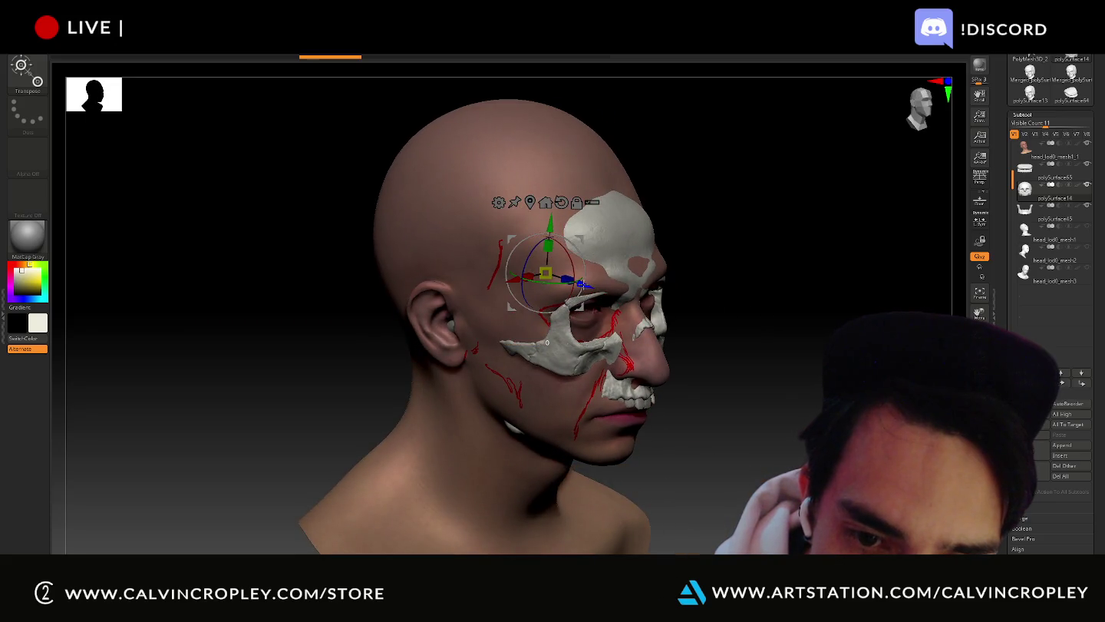
mouse_move(749, 323)
mouse_down()
mouse_move(720, 323)
mouse_move(728, 303)
mouse_move(762, 311)
mouse_move(750, 348)
mouse_move(622, 318)
mouse_move(573, 292)
mouse_up()
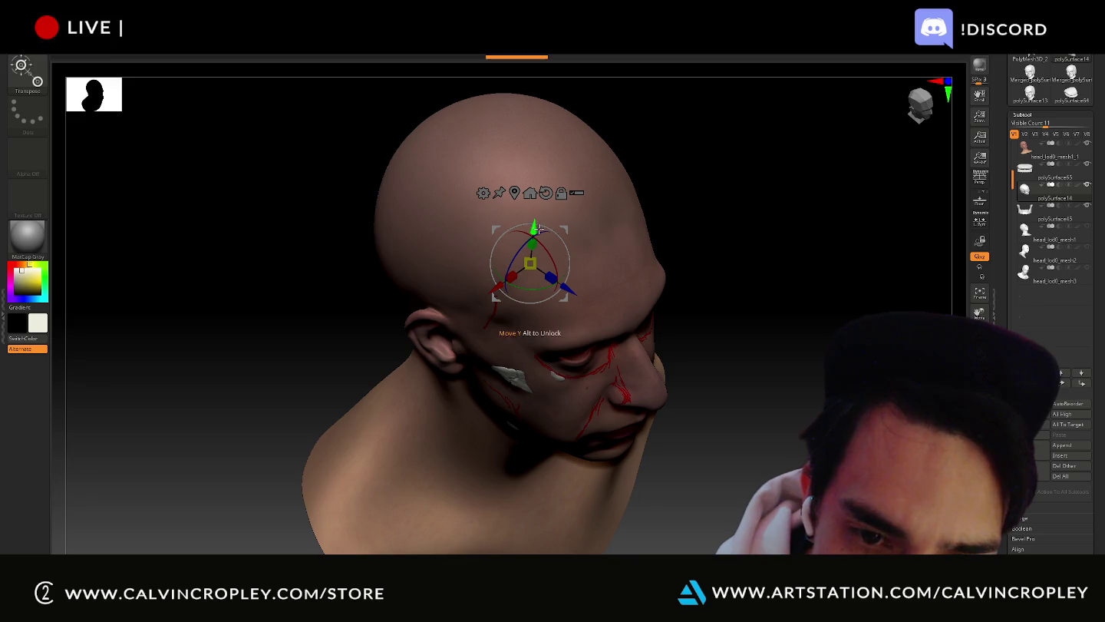
- Adjust the skull depth, set the jaw back under the upper teeth, and solo the skull
drag(569, 294, 572, 292)
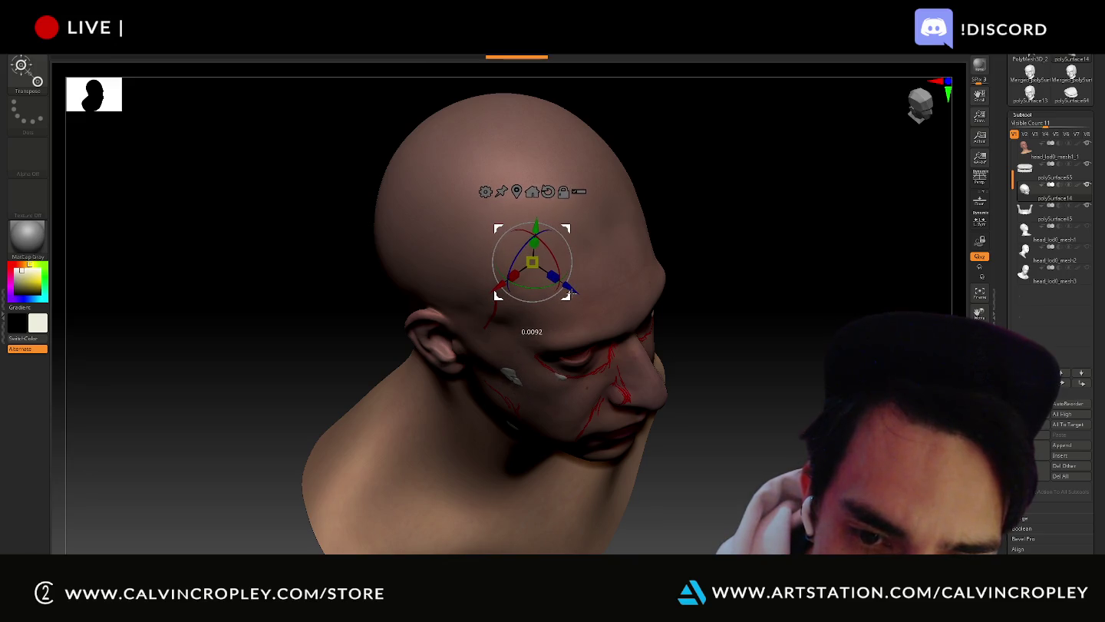
mouse_move(739, 327)
mouse_down()
mouse_move(713, 298)
mouse_move(769, 296)
mouse_up()
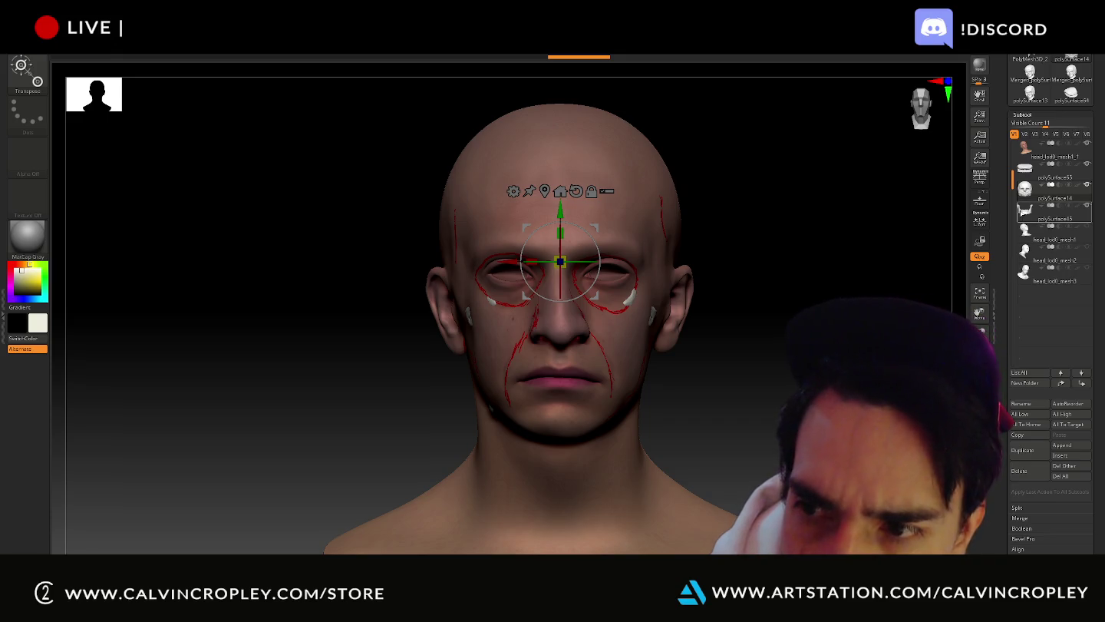
click(558, 375)
drag(733, 390, 760, 397)
drag(601, 378, 606, 389)
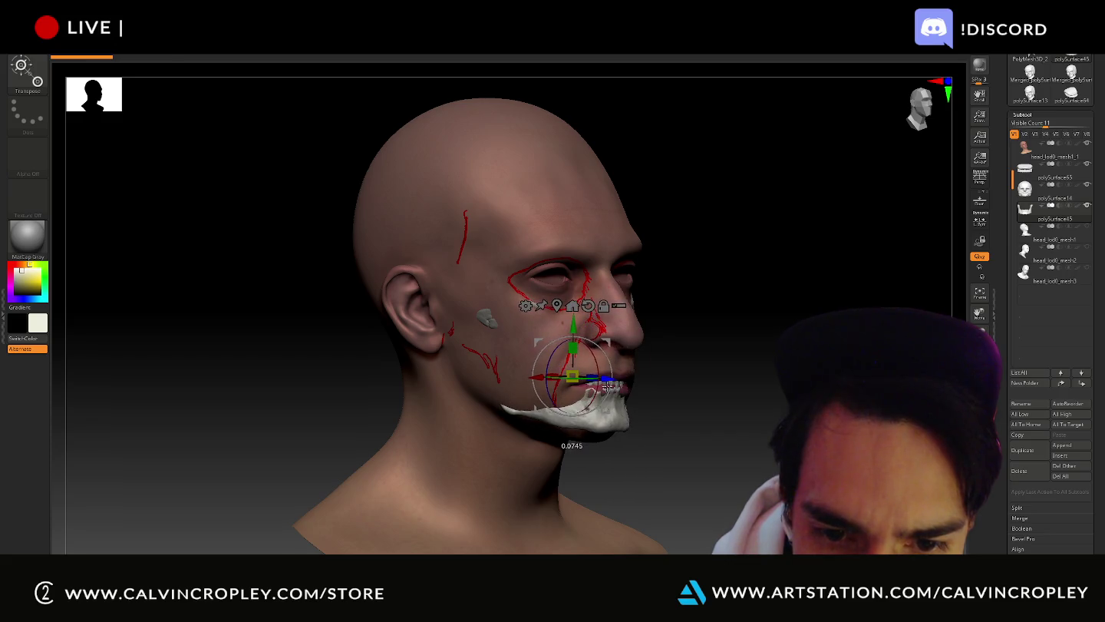
drag(578, 340, 571, 332)
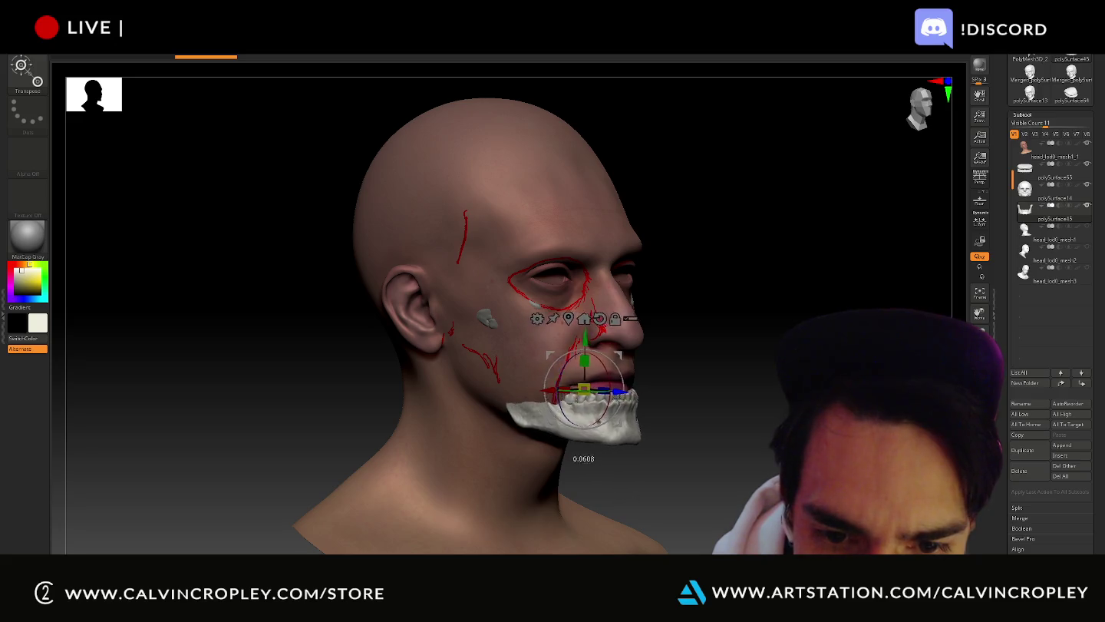
drag(619, 398, 600, 396)
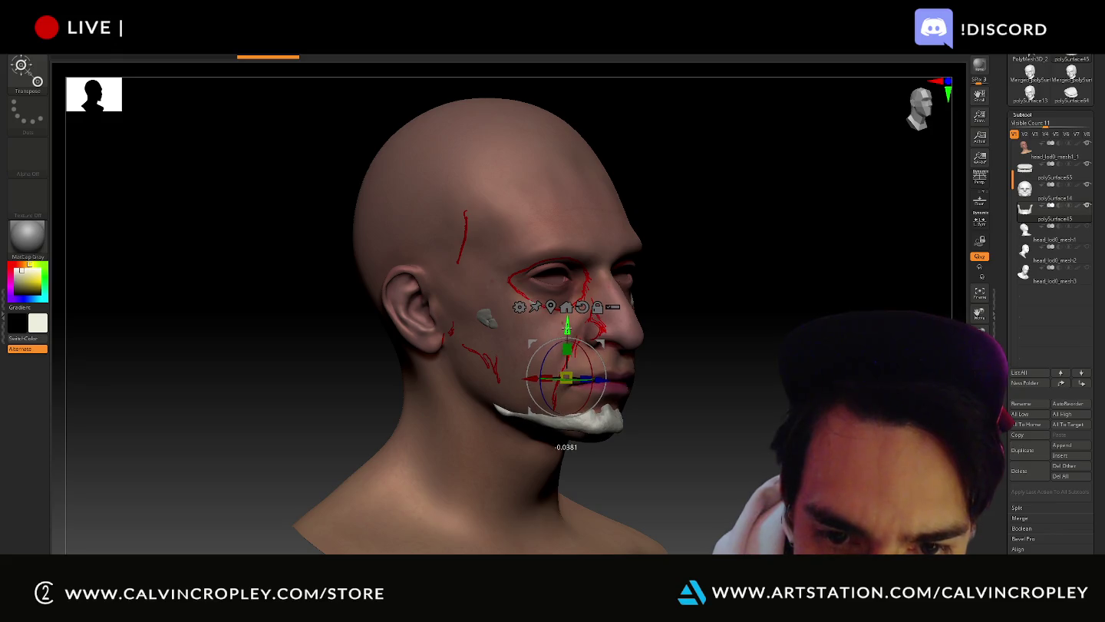
key(shift+s)
- Orbit around the skull, then re-show the head_lod0_mesh1_1 skin and turn the face left
mouse_move(803, 287)
mouse_down()
mouse_move(743, 279)
mouse_move(754, 289)
mouse_up()
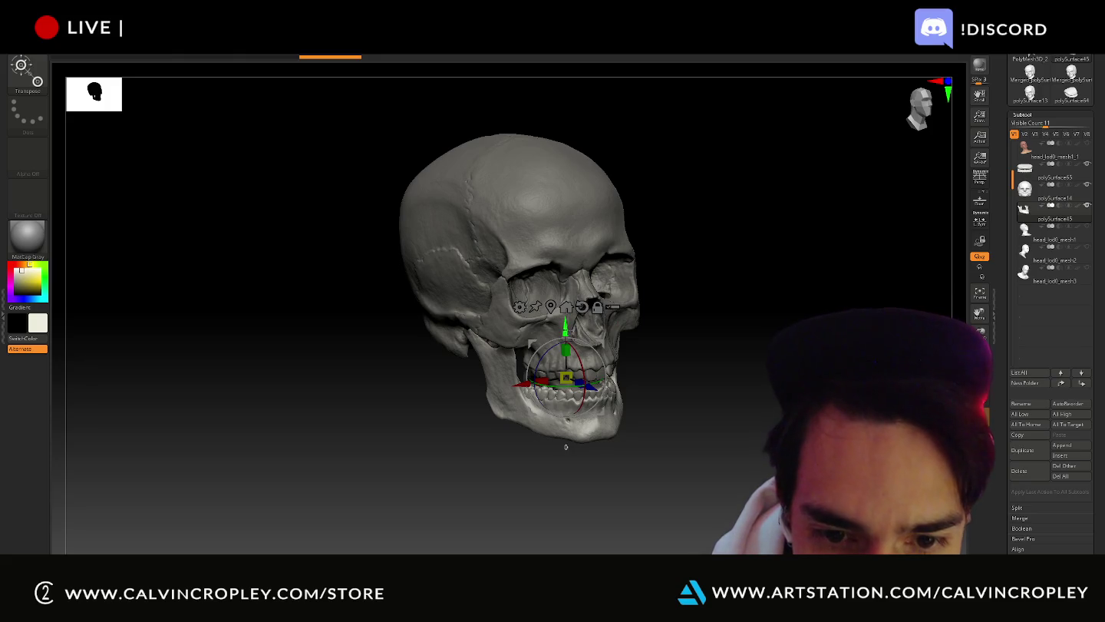
mouse_move(733, 377)
mouse_down()
mouse_move(708, 376)
mouse_move(704, 386)
mouse_move(726, 368)
mouse_move(720, 299)
mouse_move(761, 393)
mouse_up()
drag(776, 396, 767, 400)
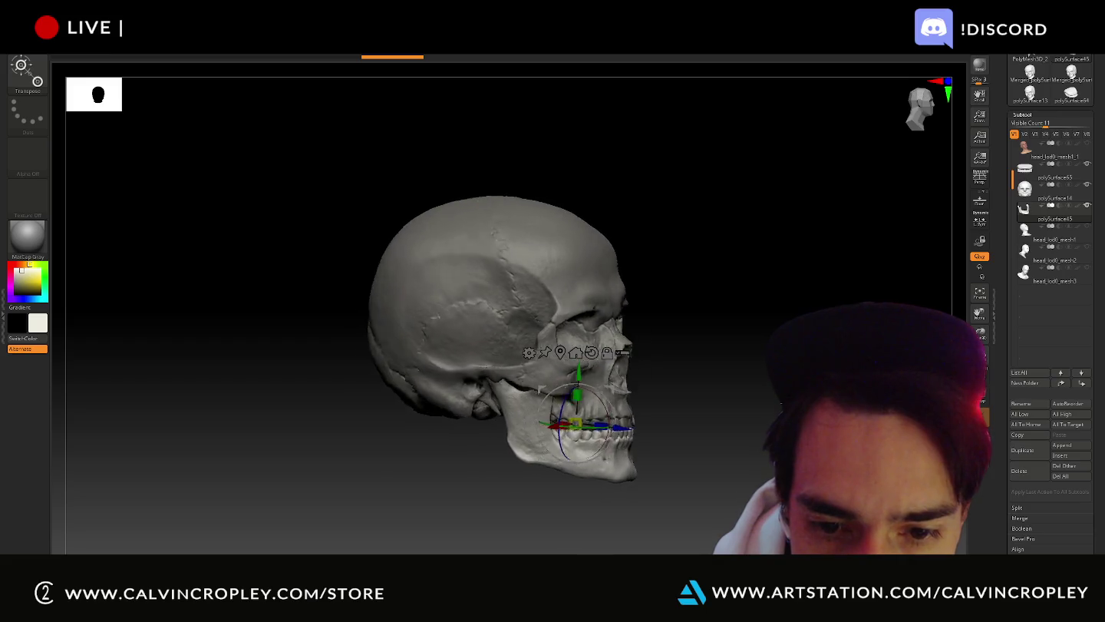
click(1087, 144)
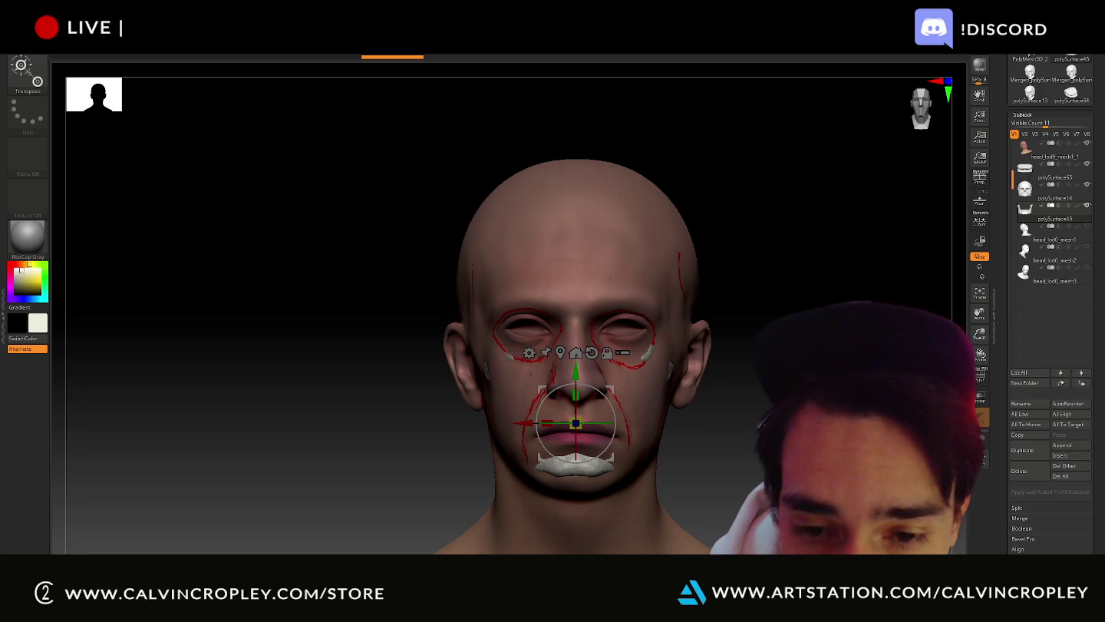
drag(746, 357, 691, 361)
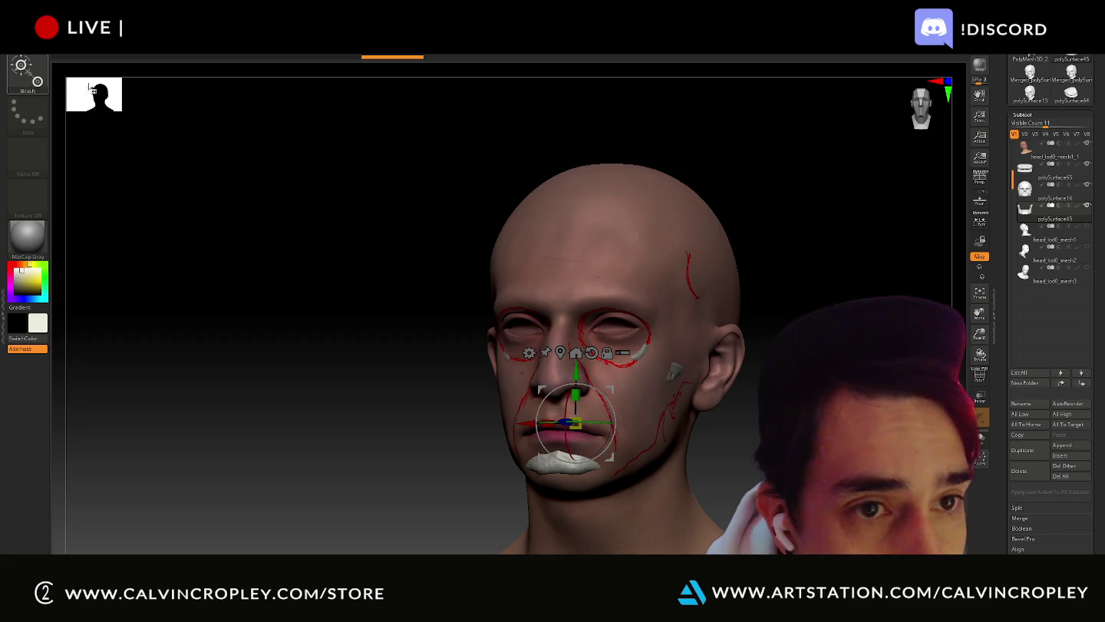
- Select the Move Topological brush from the brush library
key(b)
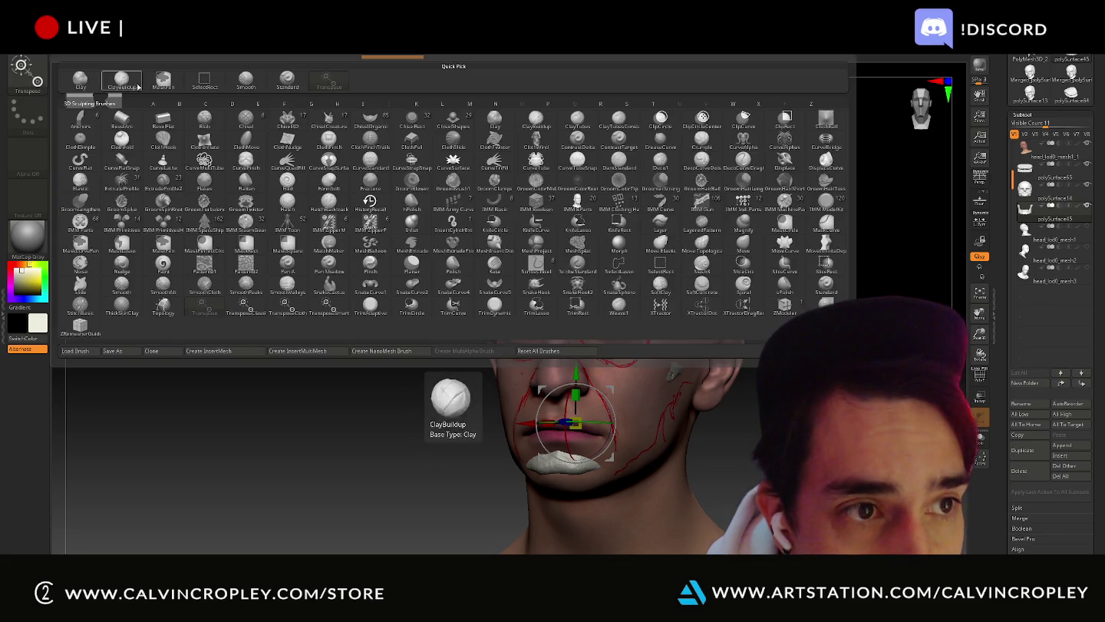
key(m)
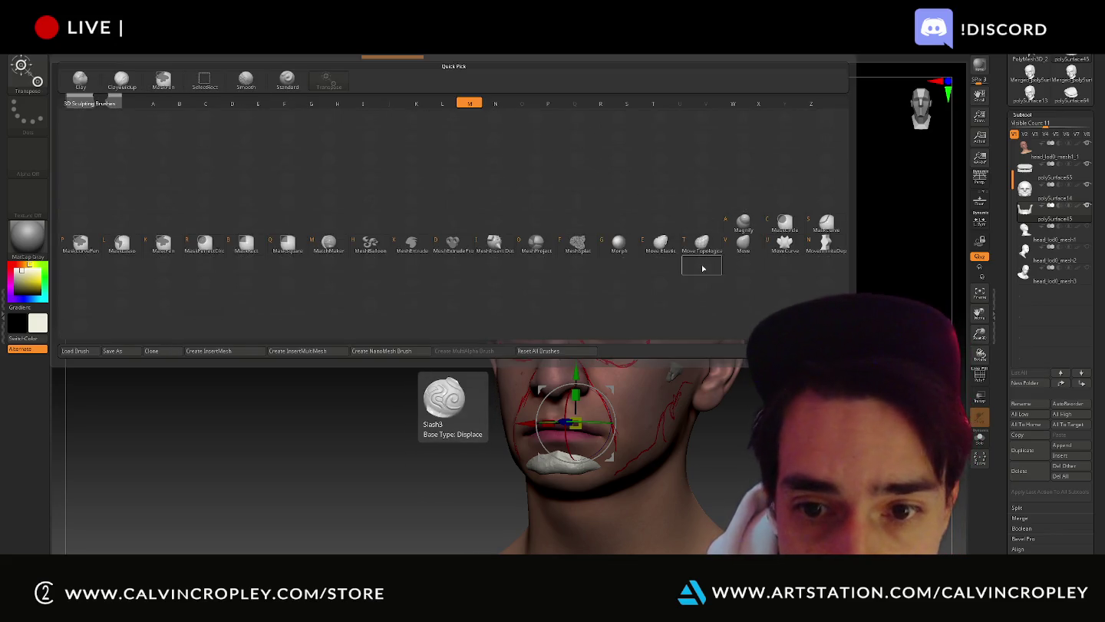
key(t)
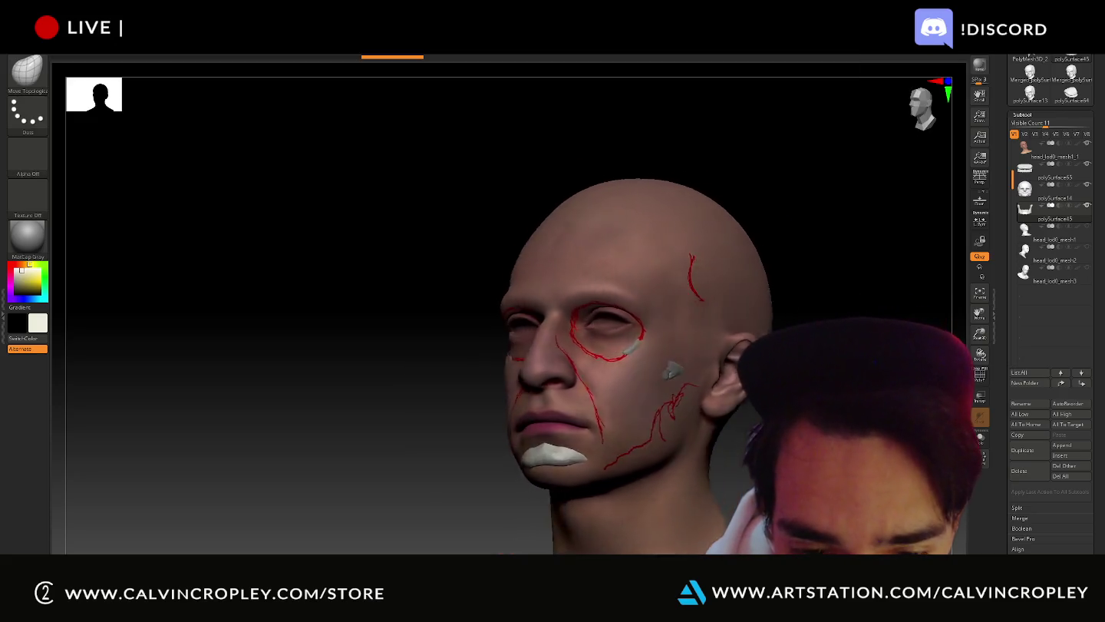
- Push the skin over the poking skull pieces at mouth, eyes and cheek while orbiting
drag(400, 499, 516, 503)
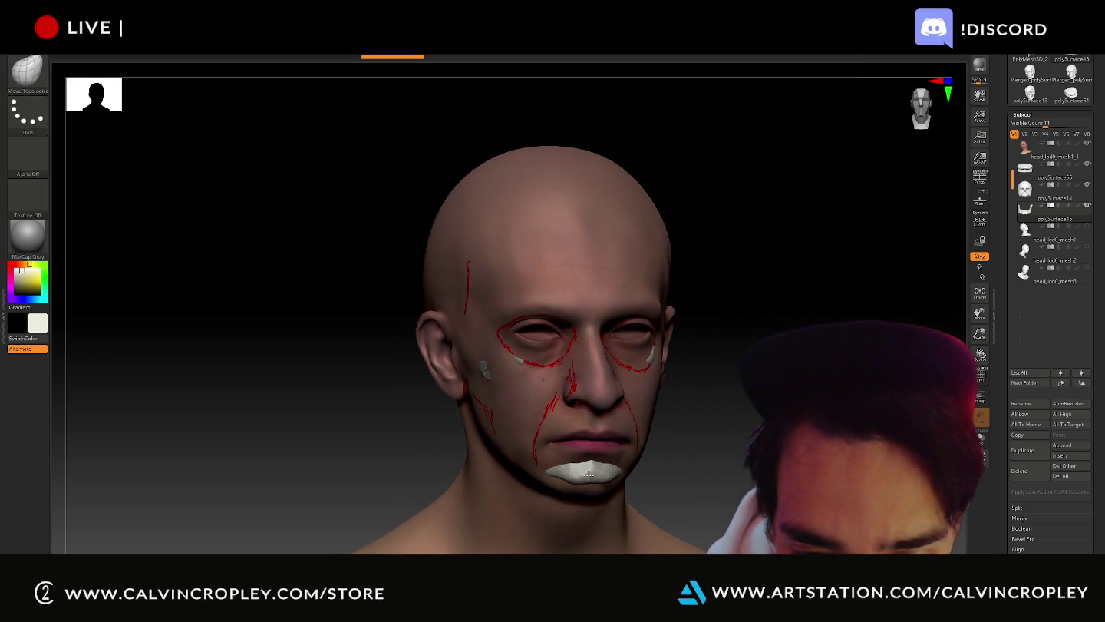
drag(723, 470, 591, 484)
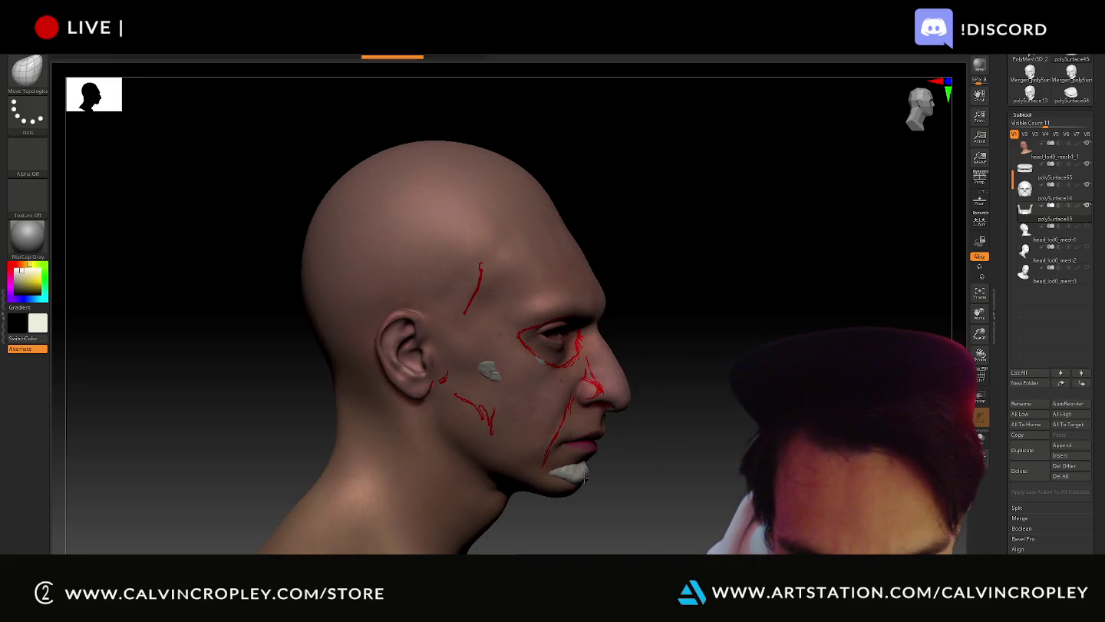
drag(568, 481, 658, 463)
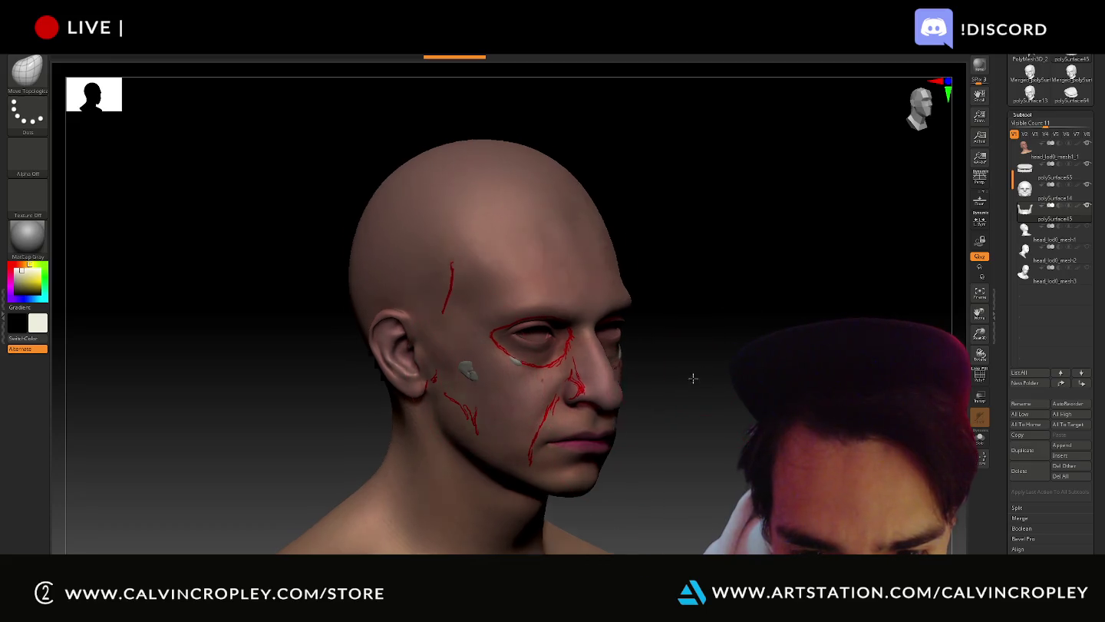
drag(691, 373, 672, 371)
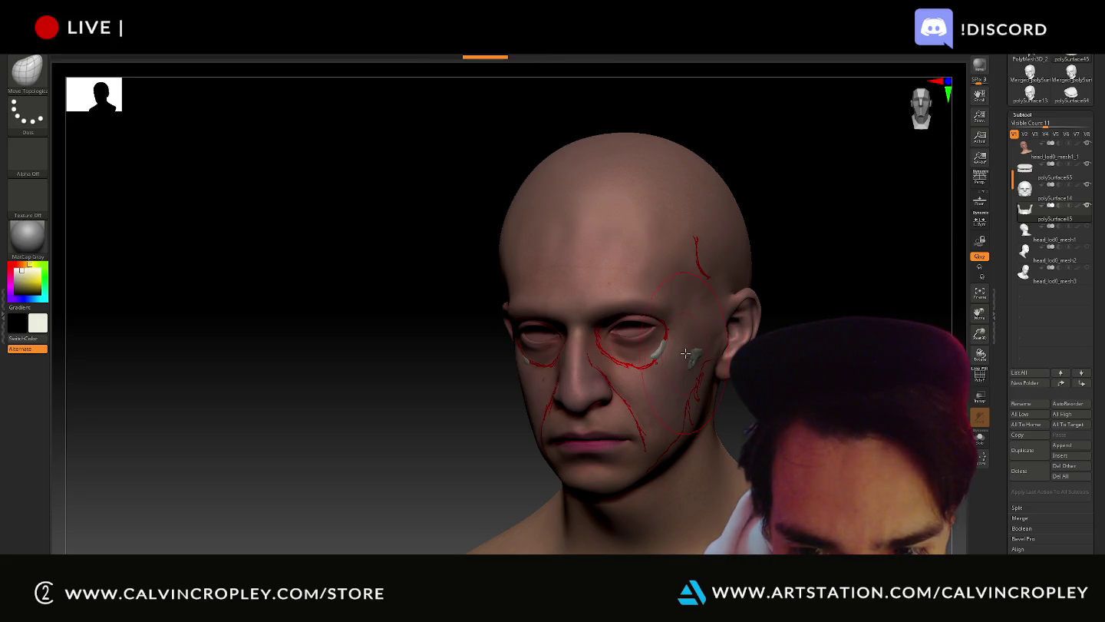
key(ctrl)
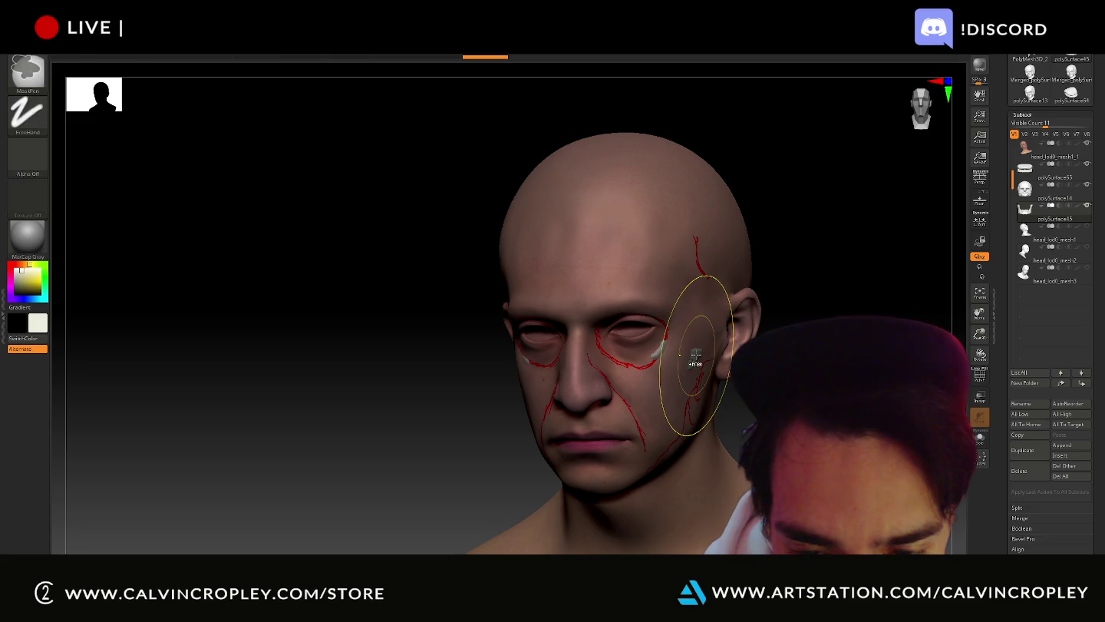
key(ctrl)
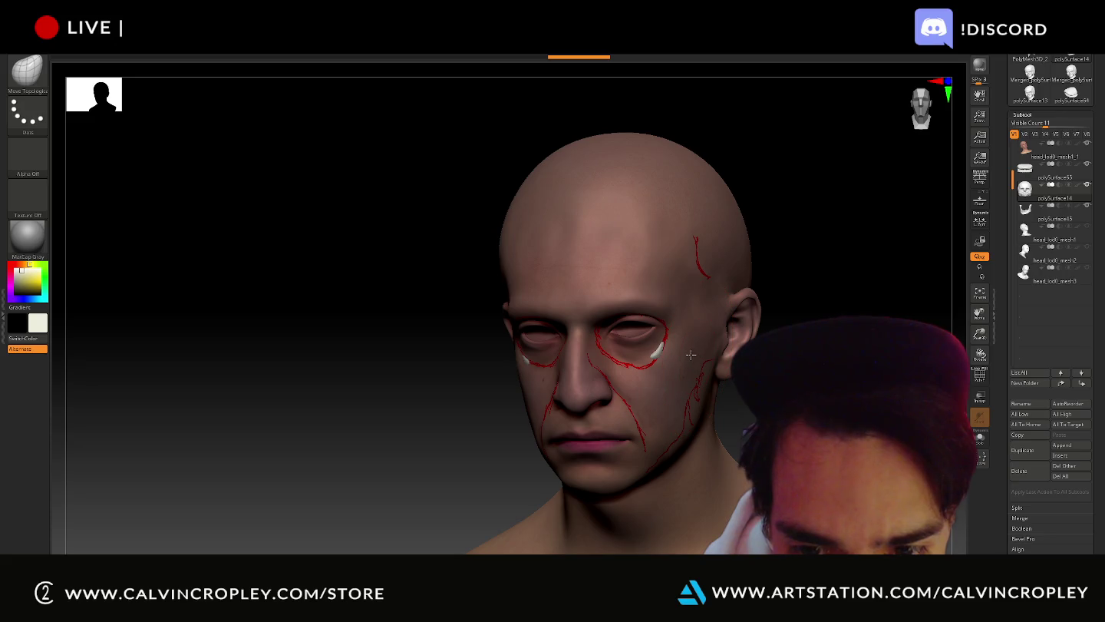
drag(756, 391, 620, 402)
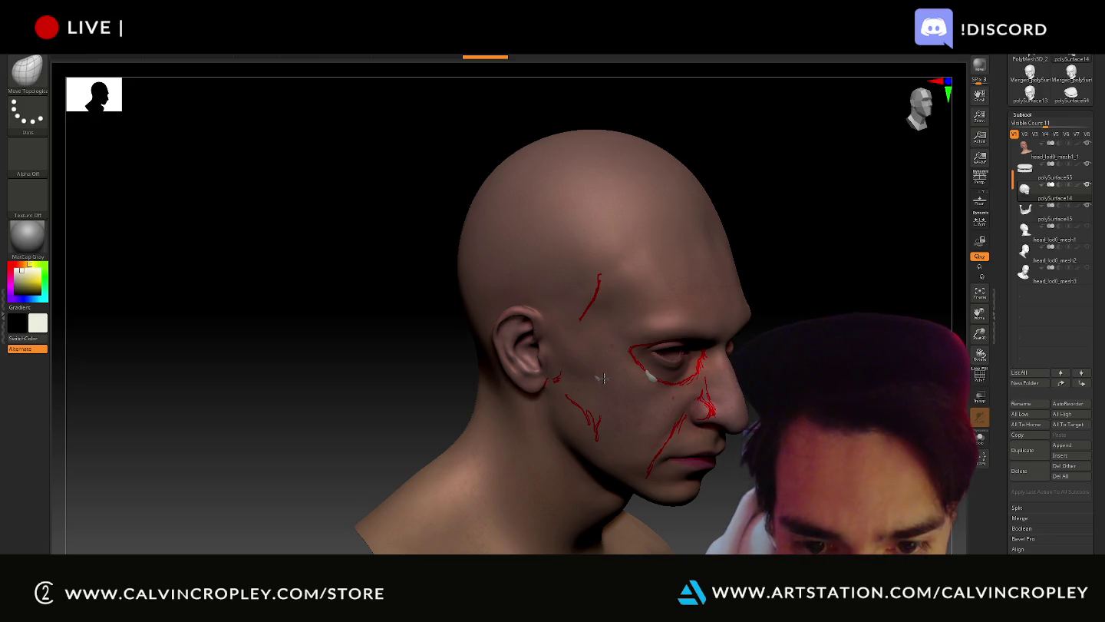
drag(814, 326, 795, 304)
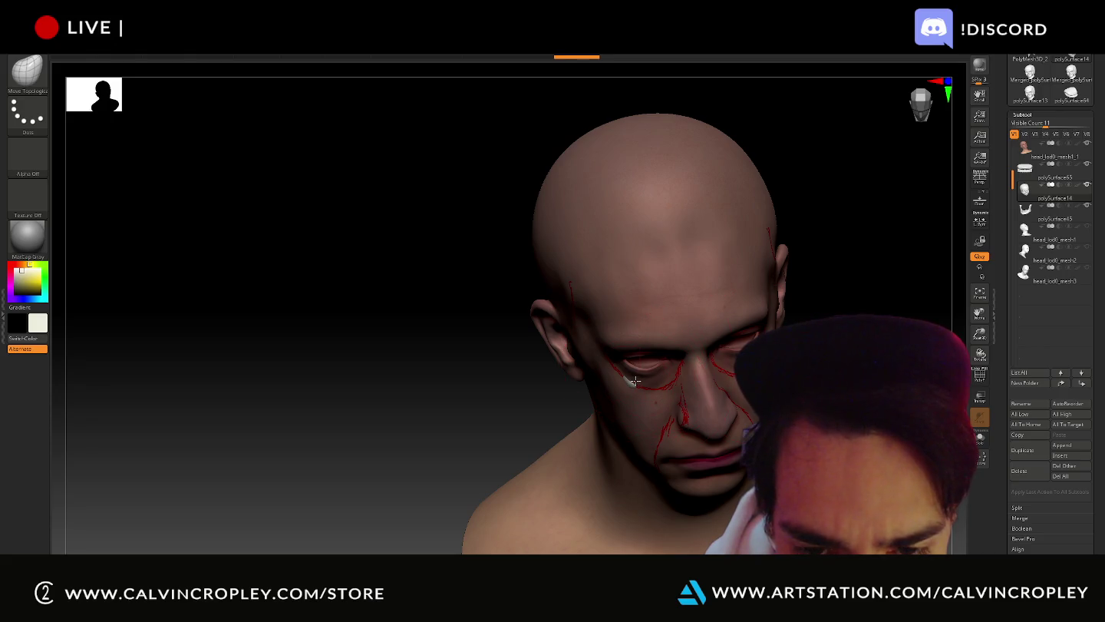
drag(700, 375, 929, 253)
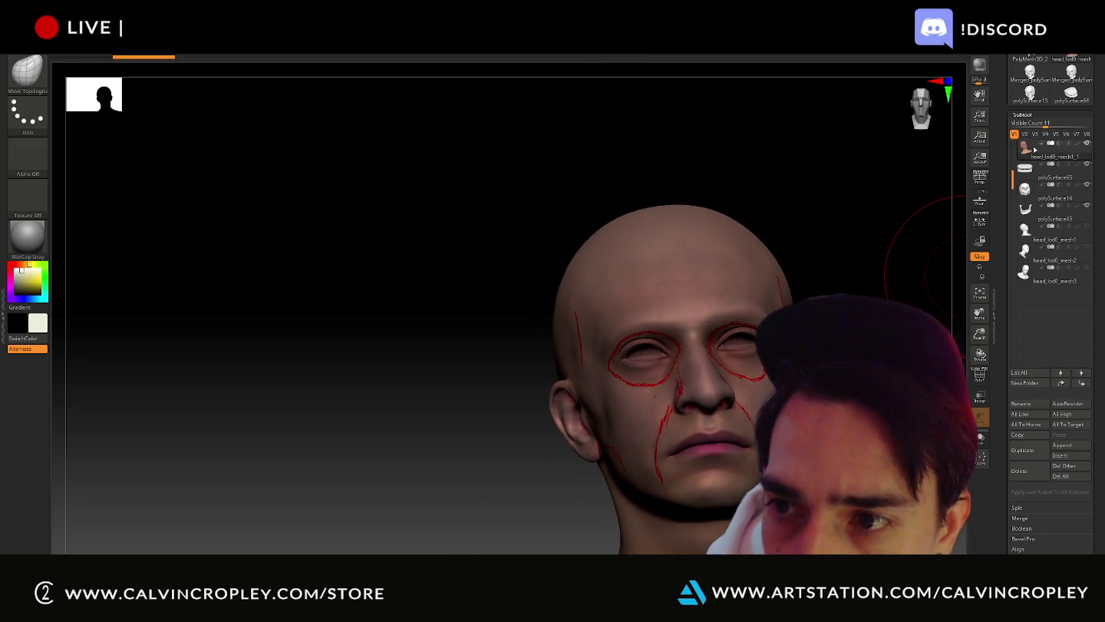
- Make ClayBuildup the active brush, then go back to the brush library to load a brush file
key(b)
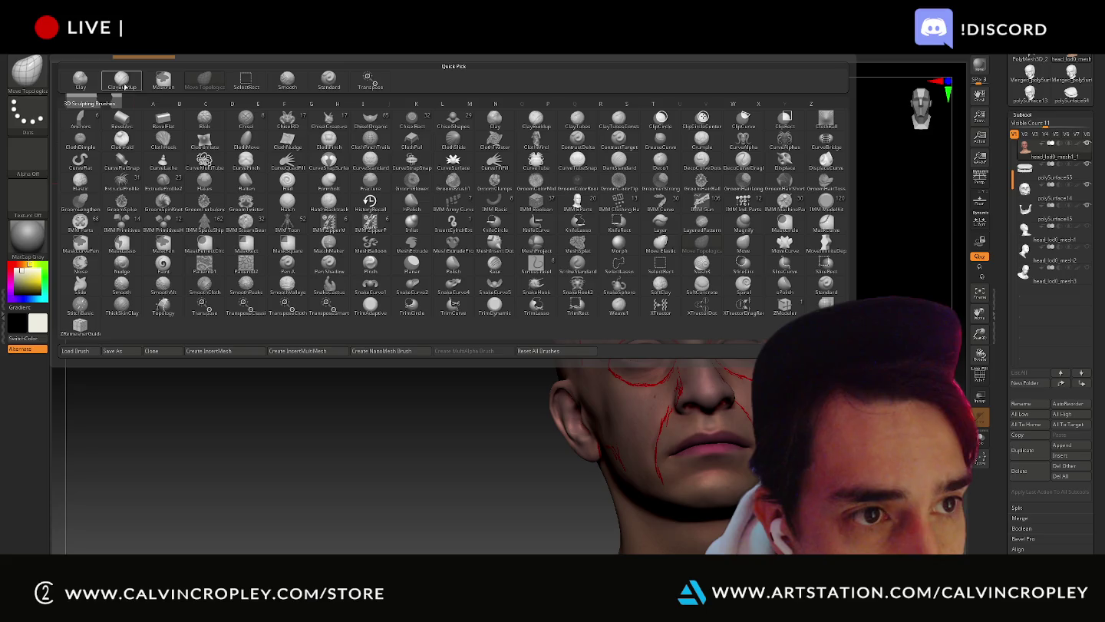
click(123, 84)
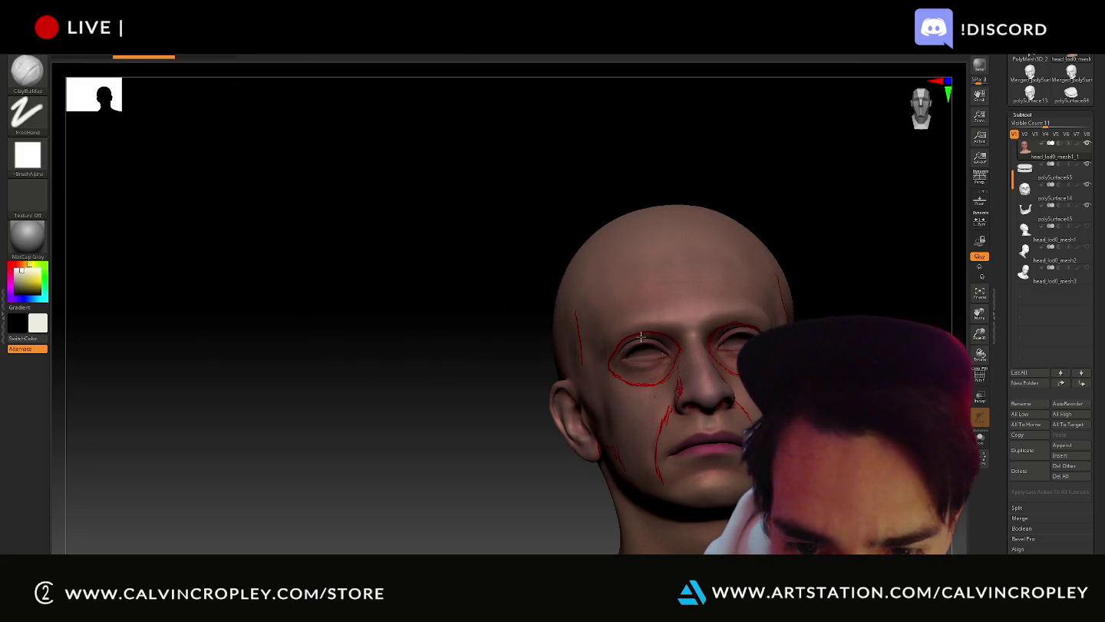
key(shift)
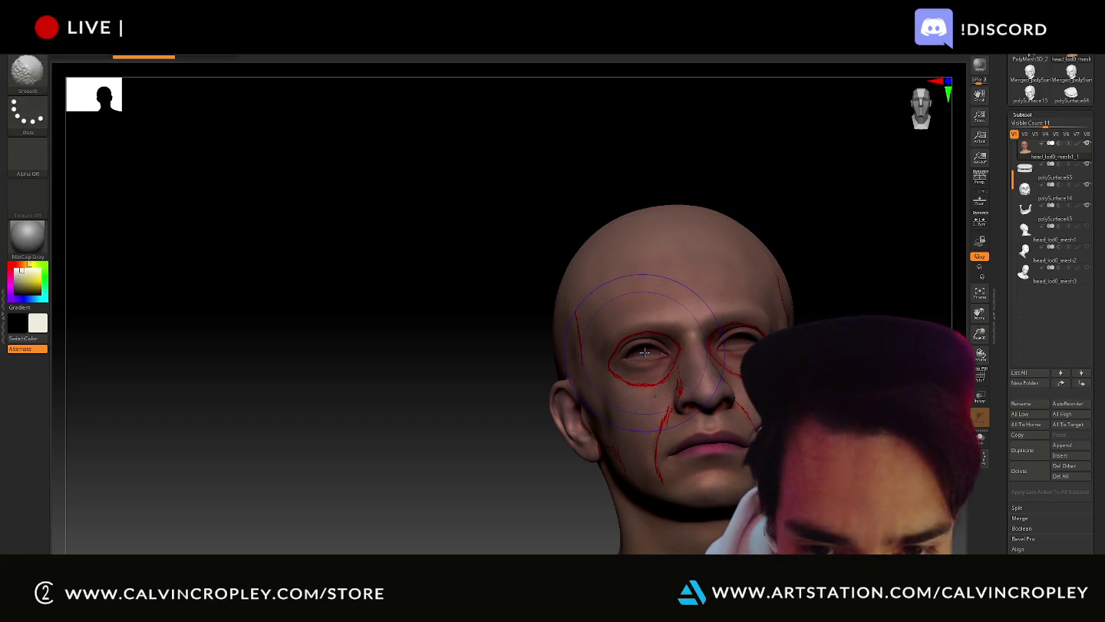
key(b)
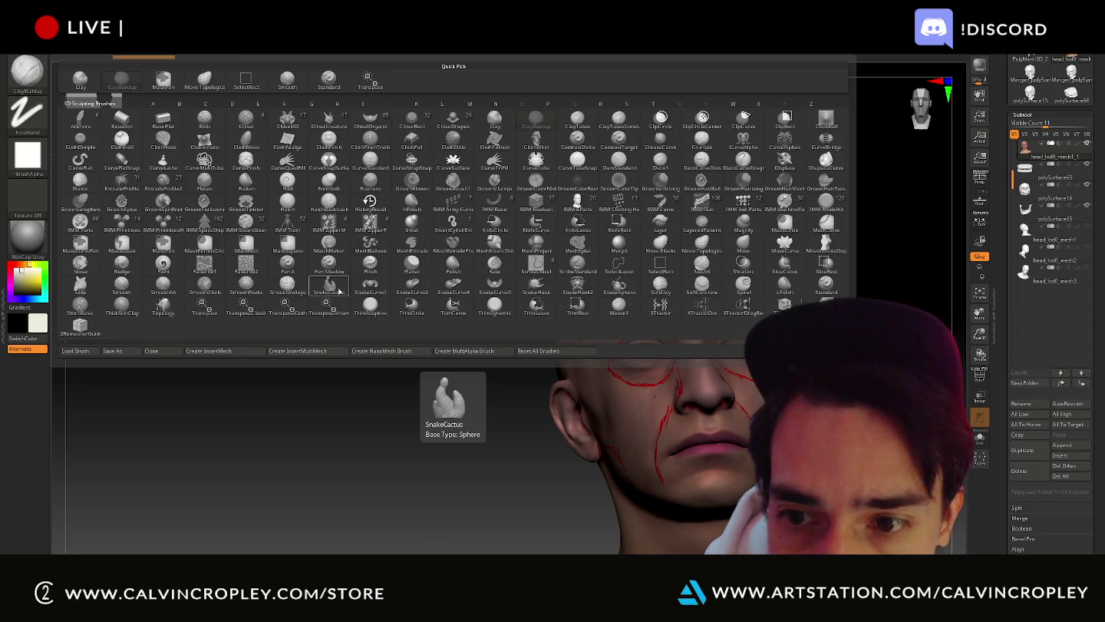
click(96, 351)
- Load the RockDamage brush from N:\Zbrush Brushes as the active brush
mouse_move(207, 232)
click(46, 188)
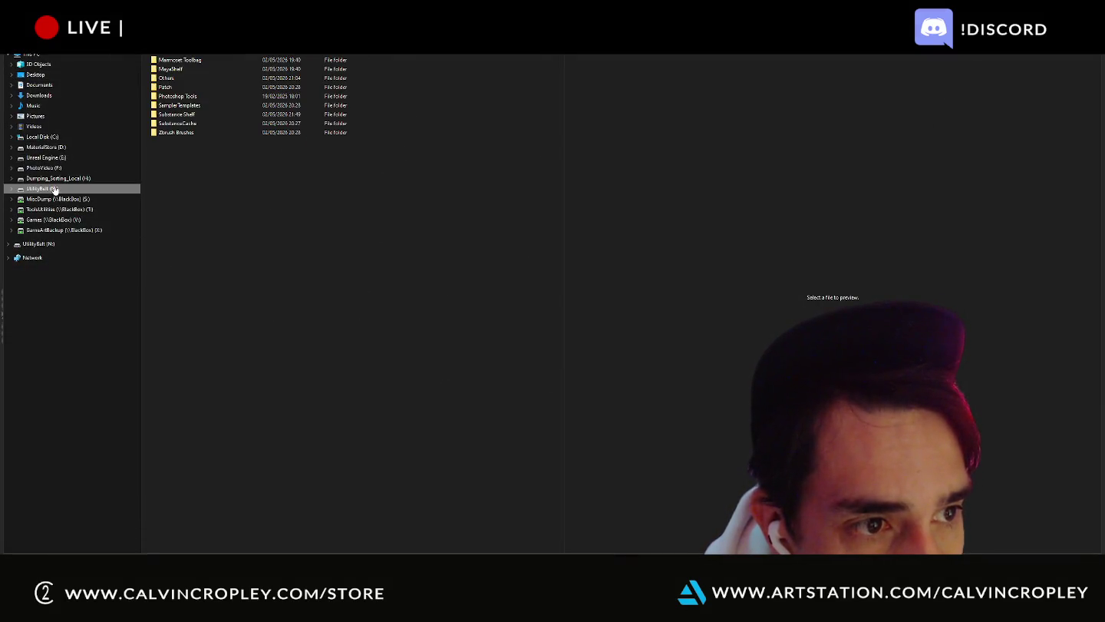
click(158, 136)
double_click(158, 133)
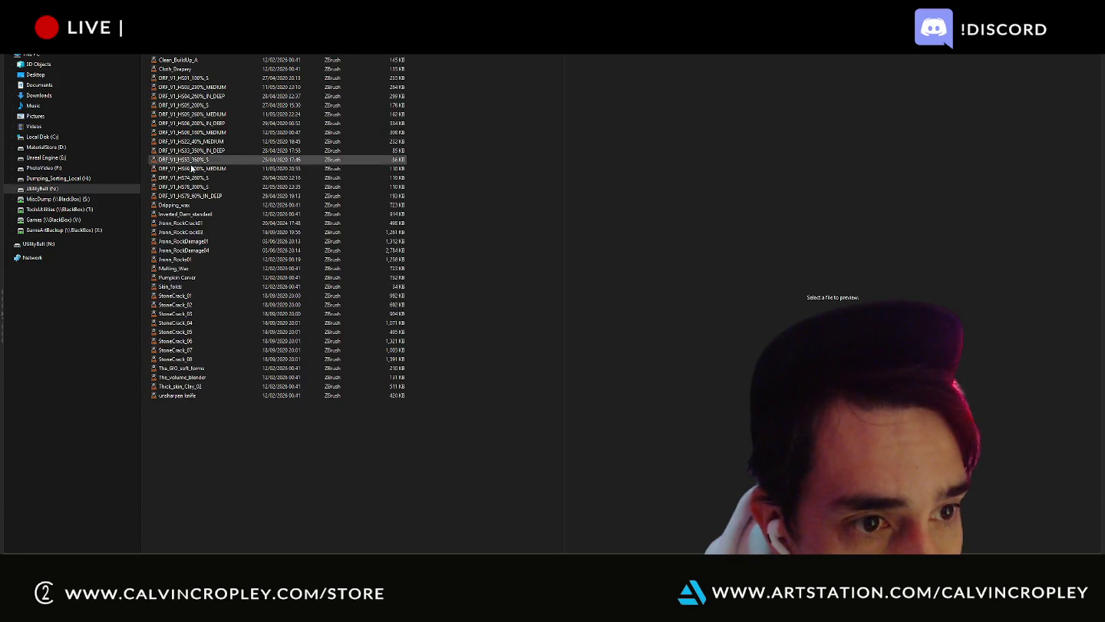
double_click(213, 251)
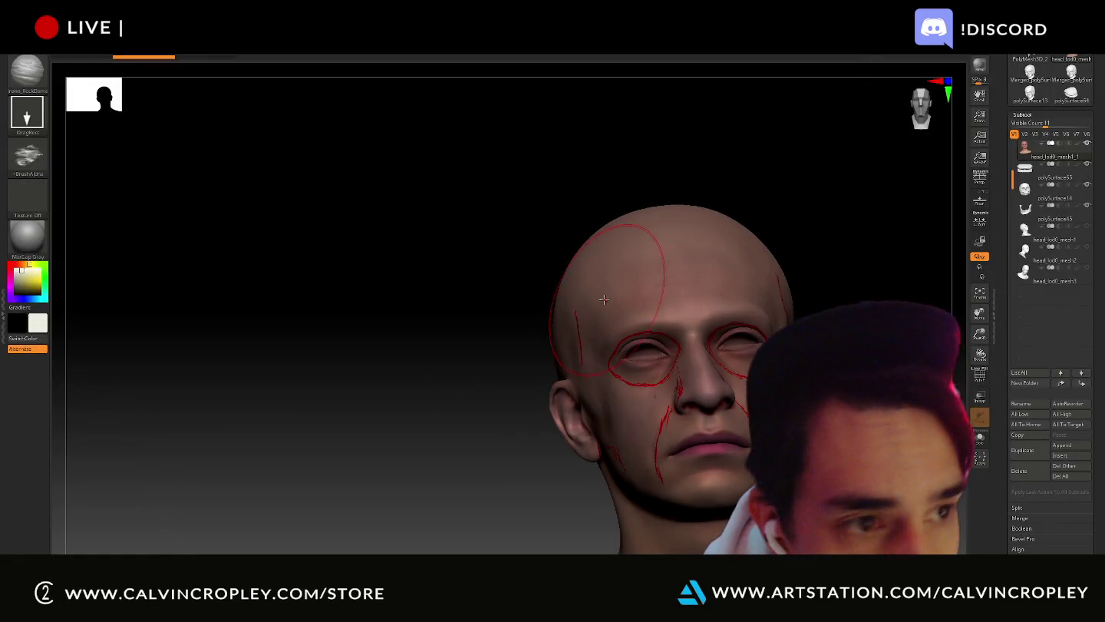
- Add RockDamage texture near the temple, undoing one stroke and orbiting to review
mouse_move(489, 282)
mouse_down()
mouse_move(434, 284)
mouse_move(603, 354)
mouse_up()
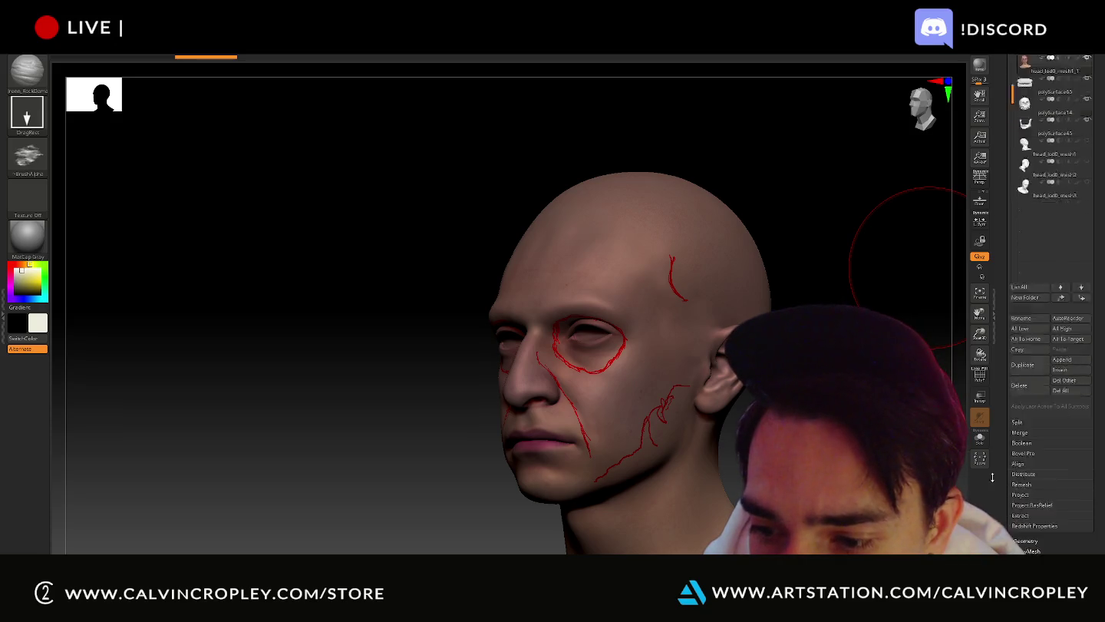
scroll(1003, 444, down, 5)
click(1029, 404)
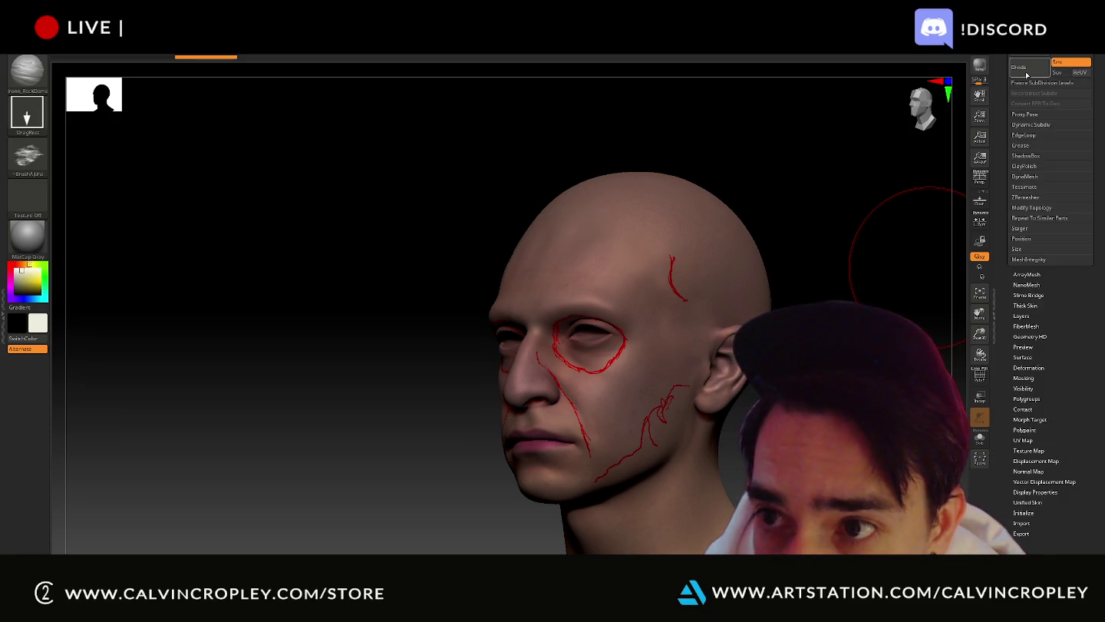
shift+drag(827, 190, 839, 198)
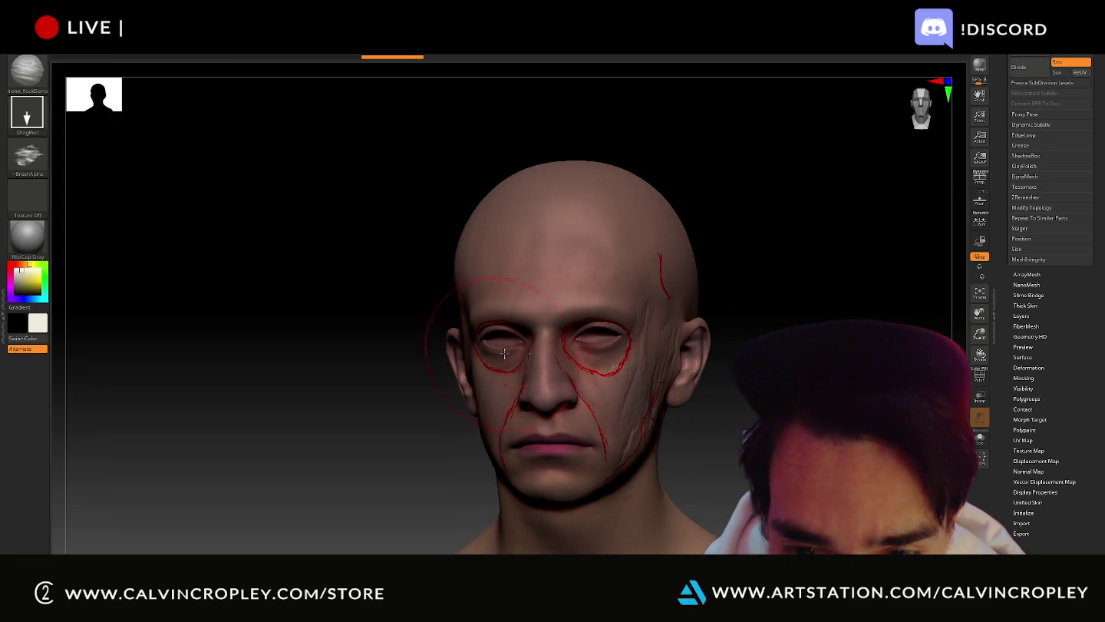
drag(498, 353, 671, 315)
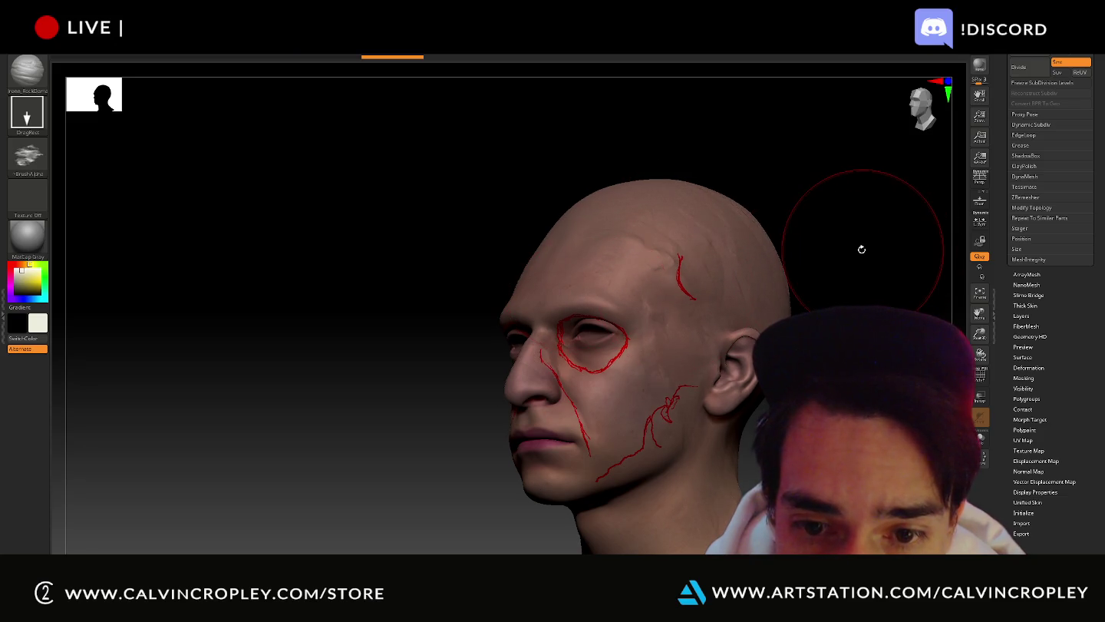
key(ctrl+z)
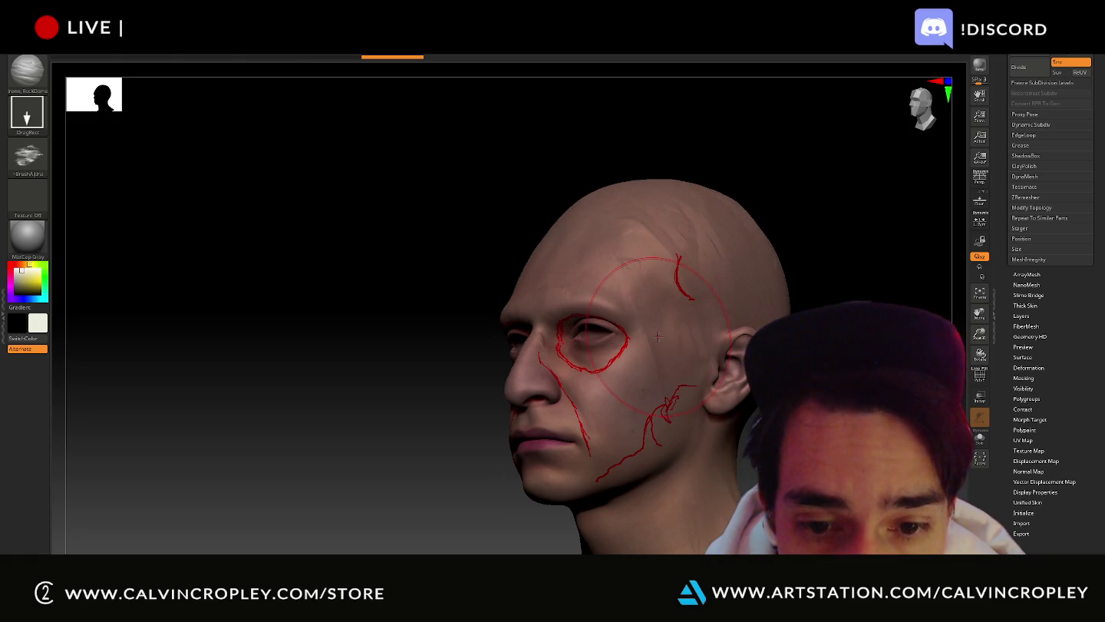
ctrl+right_drag(631, 366, 789, 283)
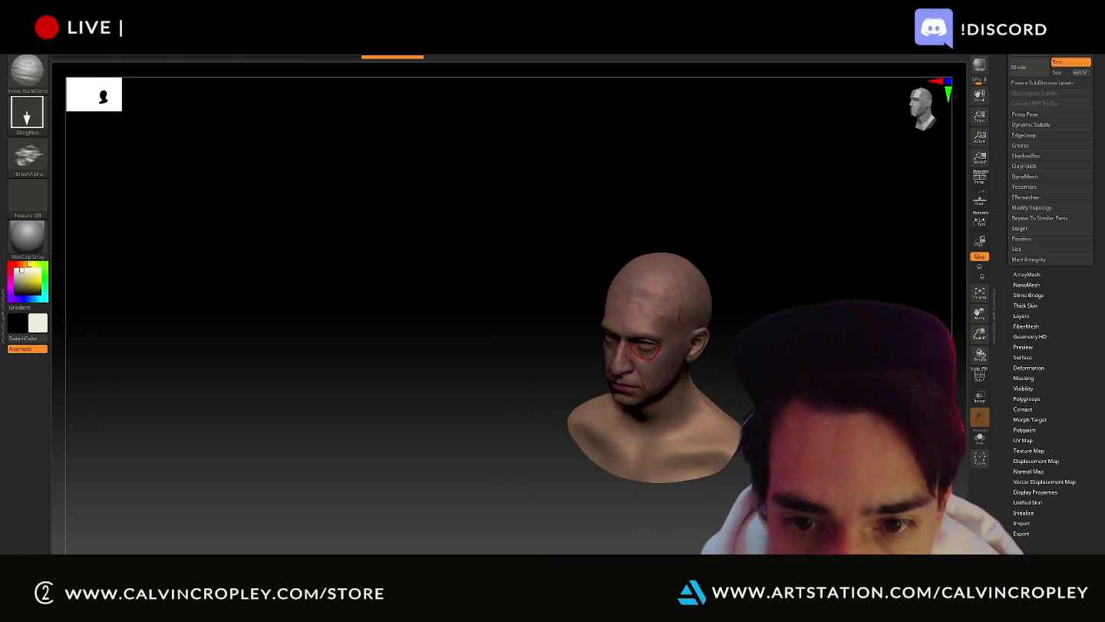
drag(788, 283, 667, 331)
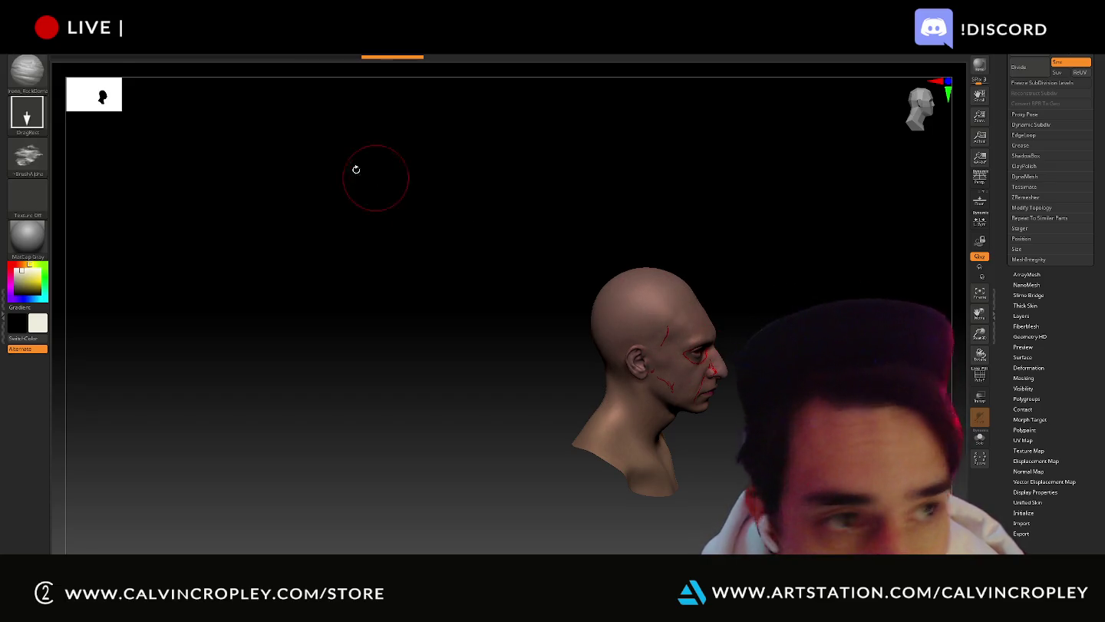
click(27, 72)
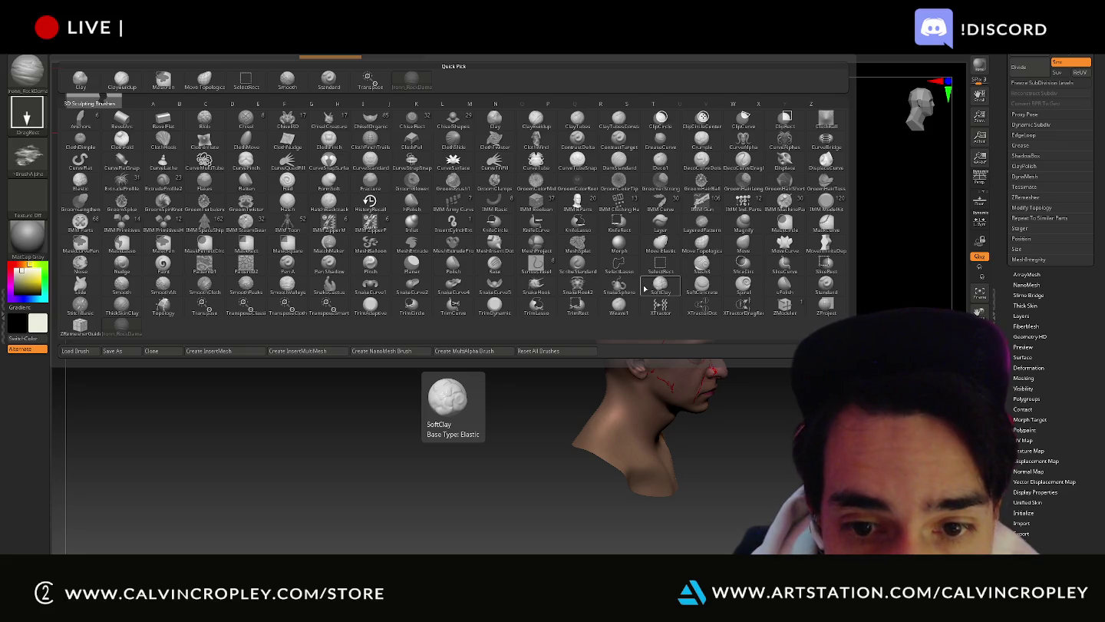
- Load StoneCrack_04.ZBR as the active brush and stamp a test crack on the head top
click(85, 351)
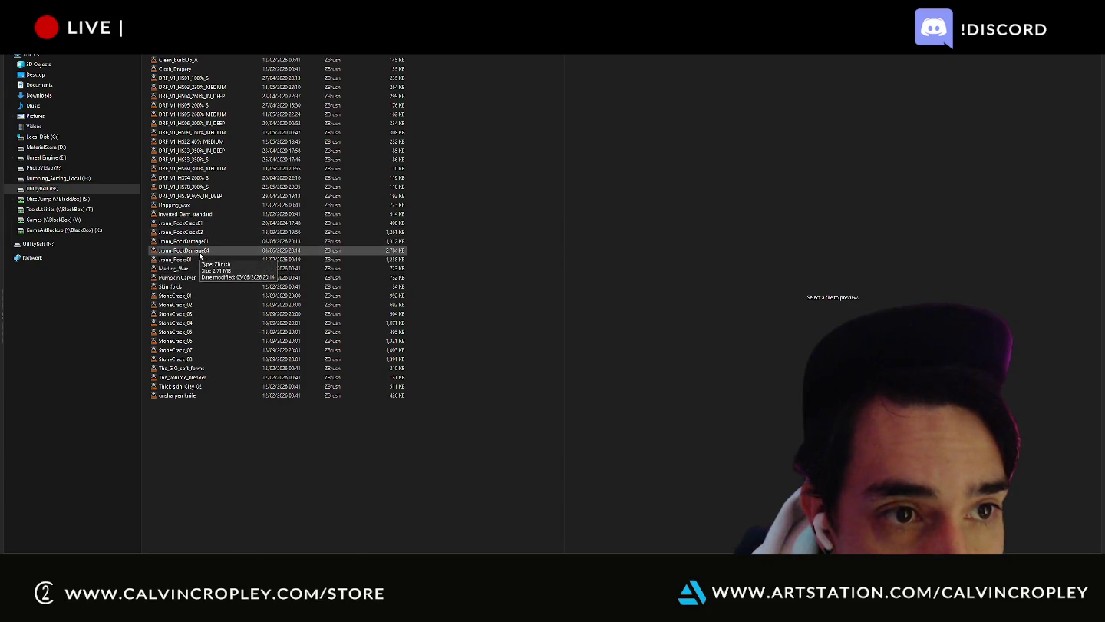
double_click(206, 322)
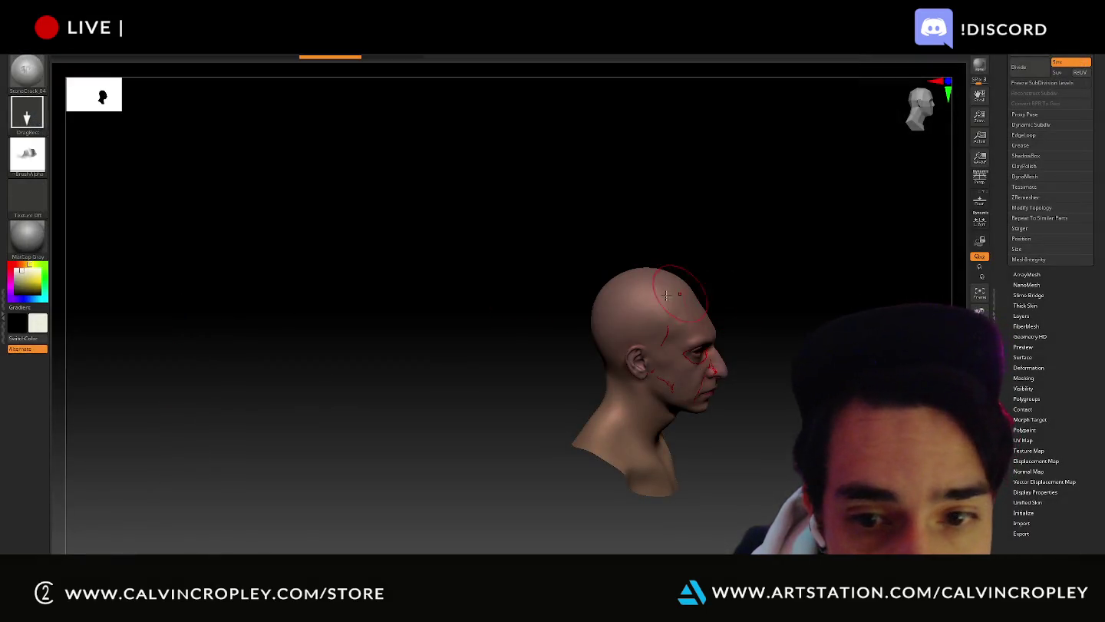
drag(649, 297, 674, 309)
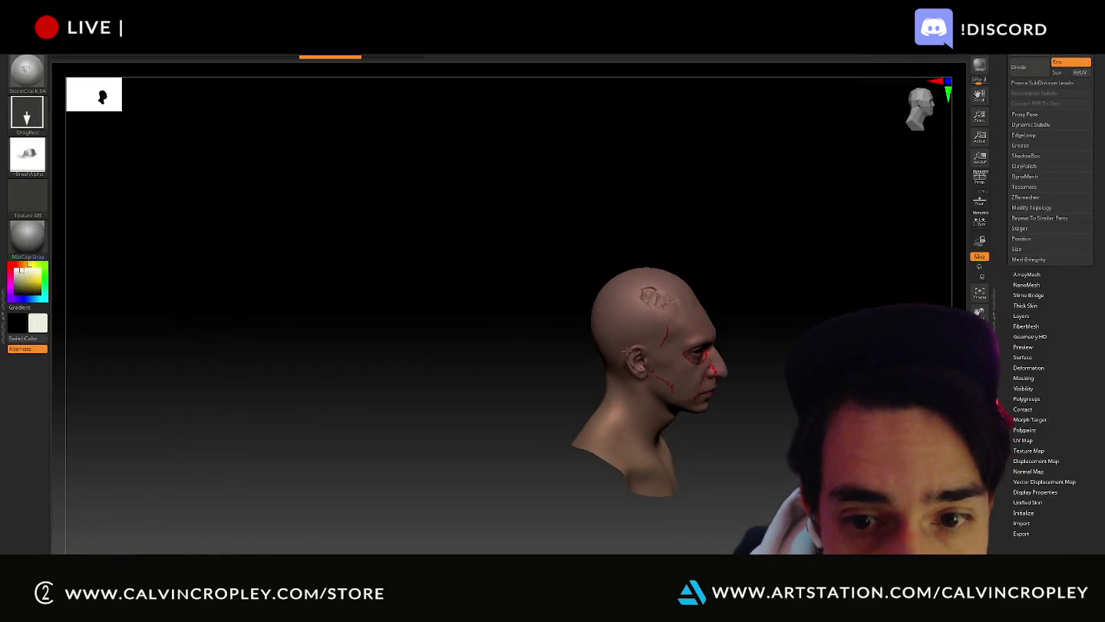
- Undo the trial StoneCrack strokes on the scalp, including a second spiky attempt
key(ctrl+z)
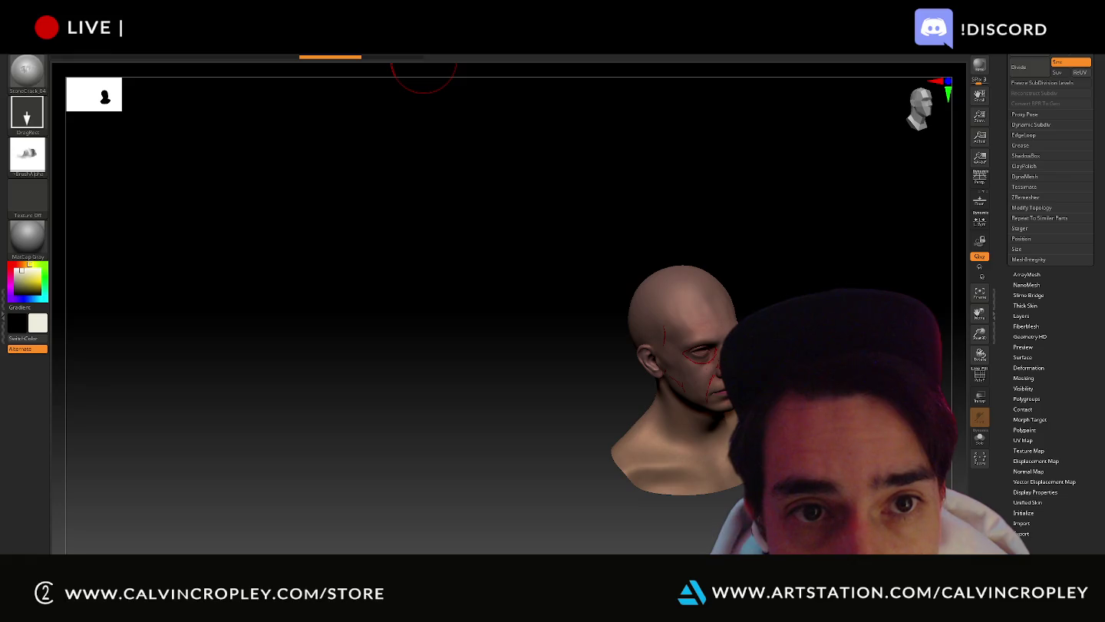
drag(681, 291, 717, 394)
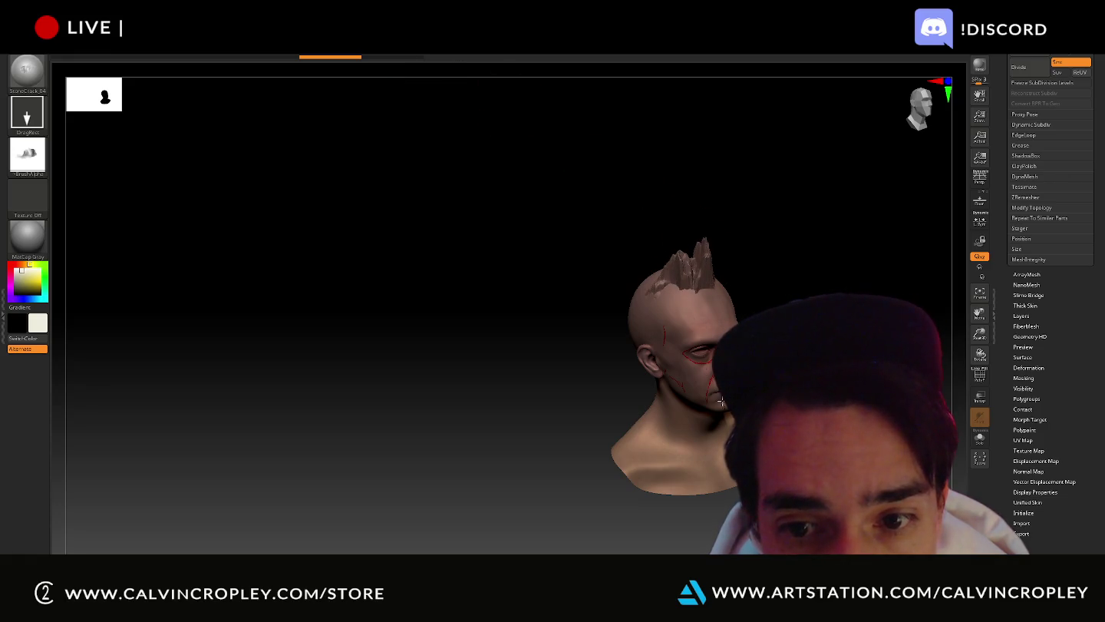
key(ctrl+z)
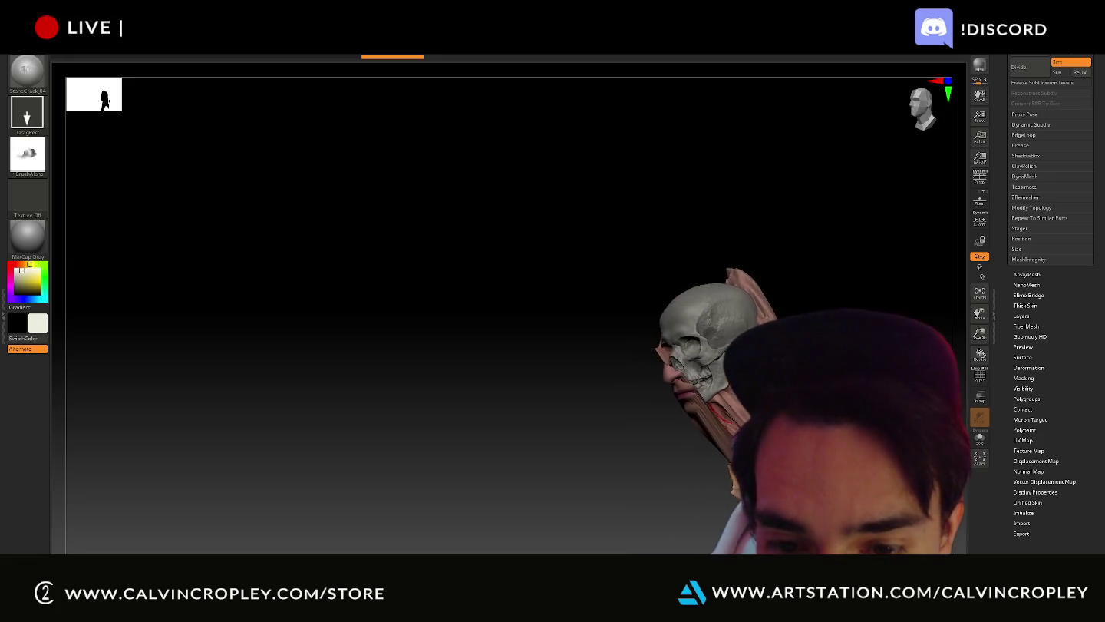
- Inspect the polySurface45 and skull subtools with the Transpose gizmo
scroll(1006, 89, up, 3)
scroll(1006, 89, up, 3)
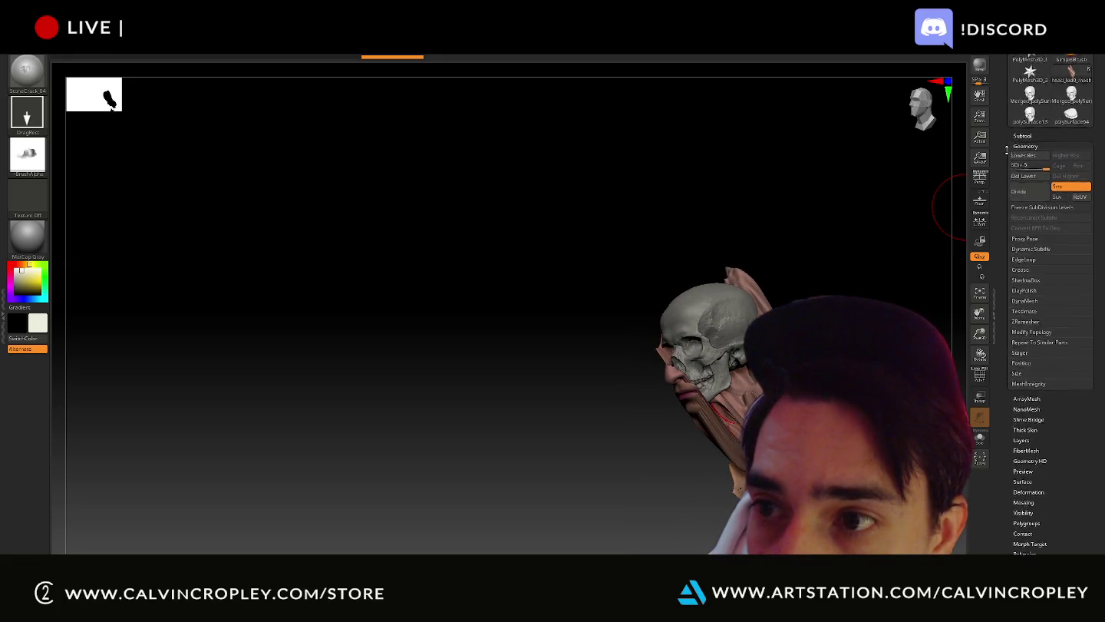
scroll(1006, 89, up, 2)
alt+click(722, 360)
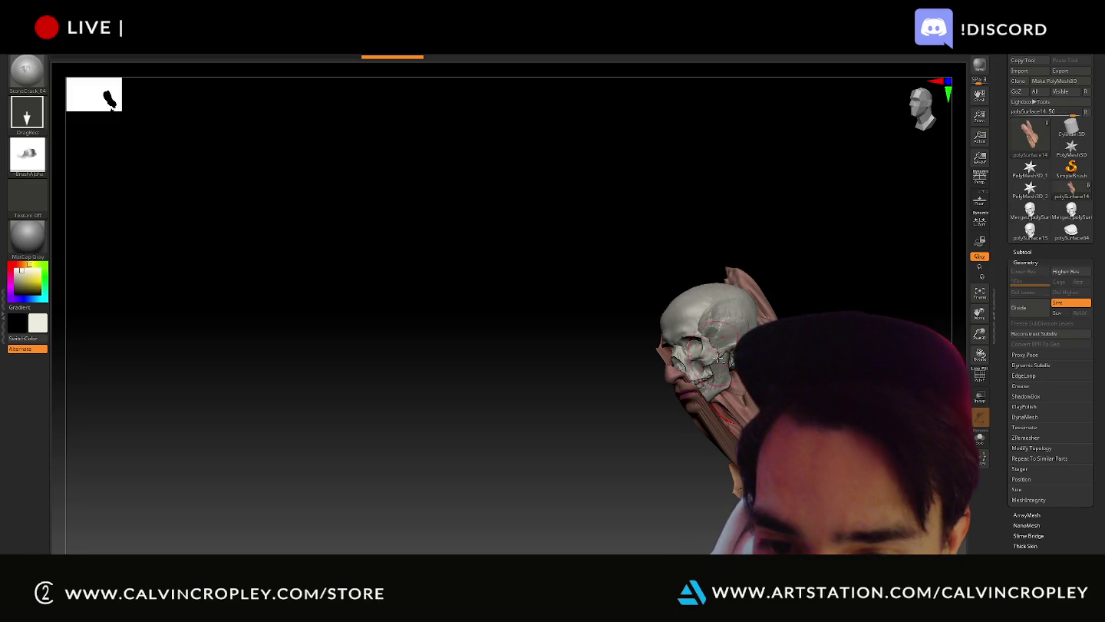
key(w)
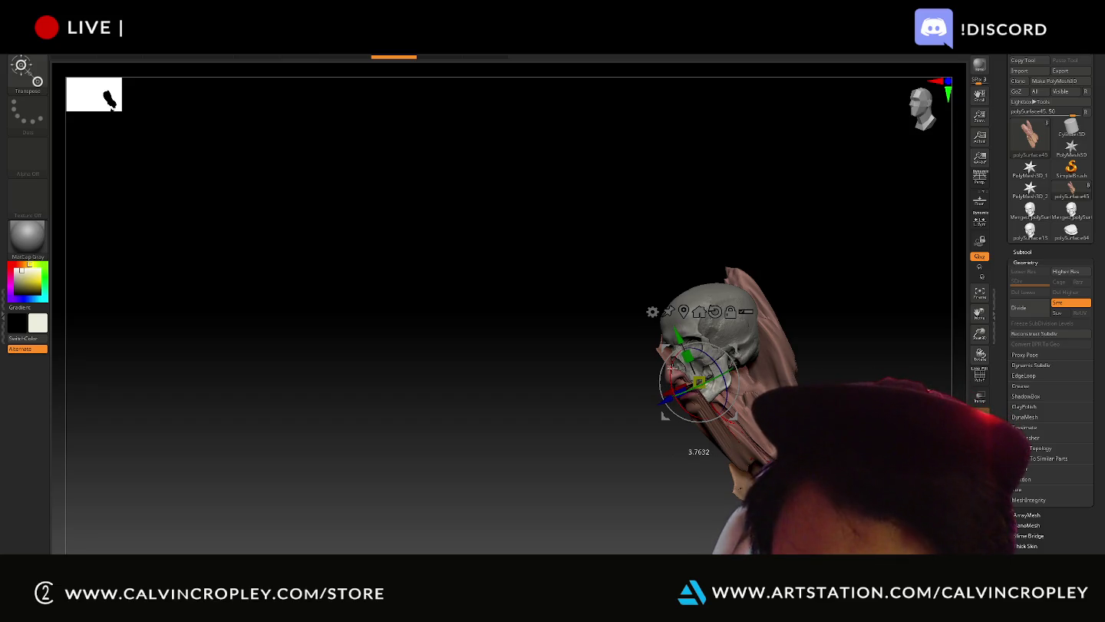
alt+click(714, 330)
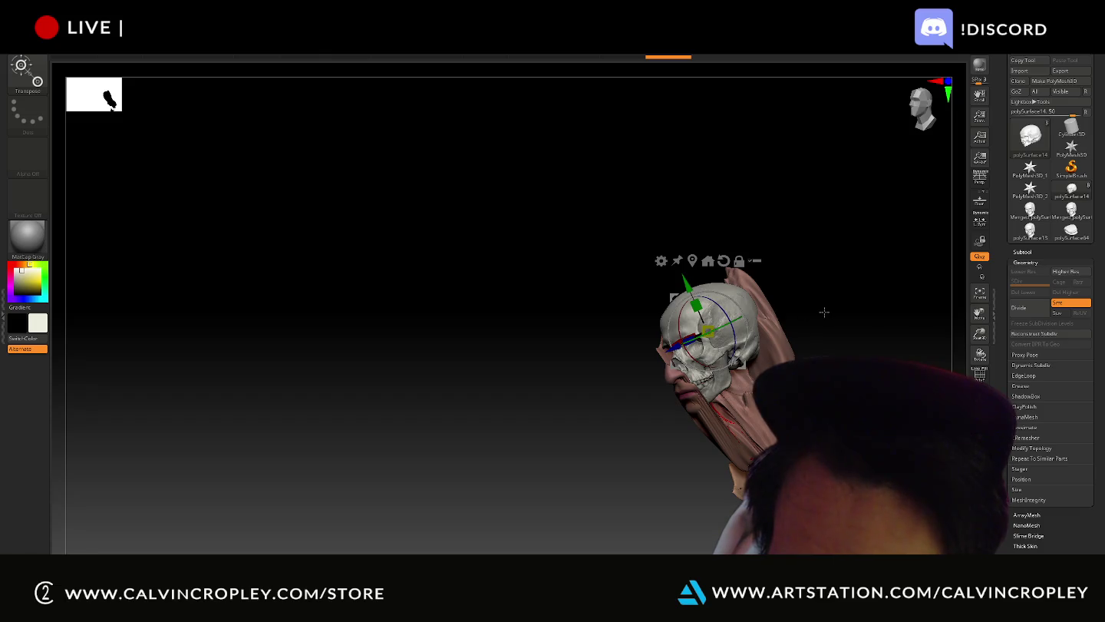
mouse_move(822, 313)
mouse_down()
mouse_move(807, 313)
mouse_move(842, 305)
mouse_up()
key(q)
- Select head_lod0_mesh at subdivision level 4 and bring up the brush picker
alt+click(714, 383)
key(w)
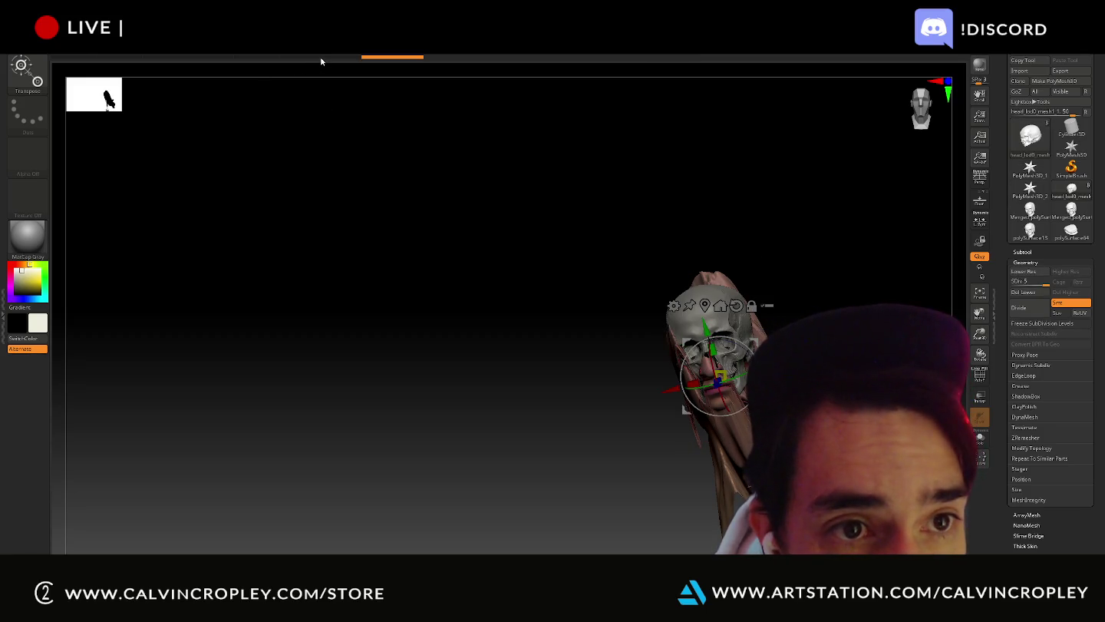
key(shift+d)
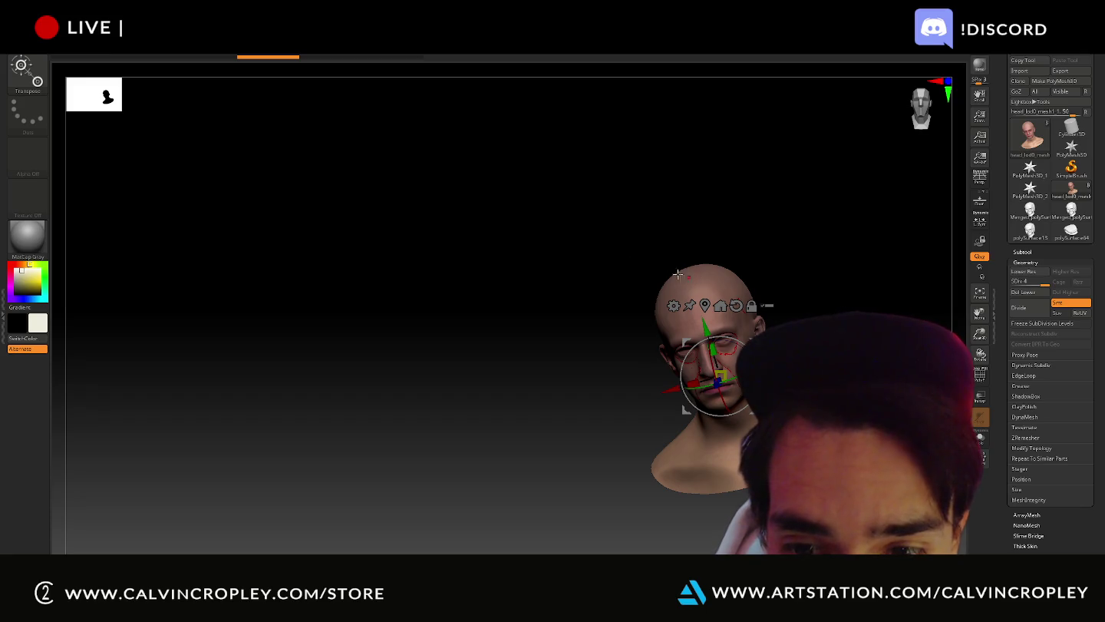
key(b)
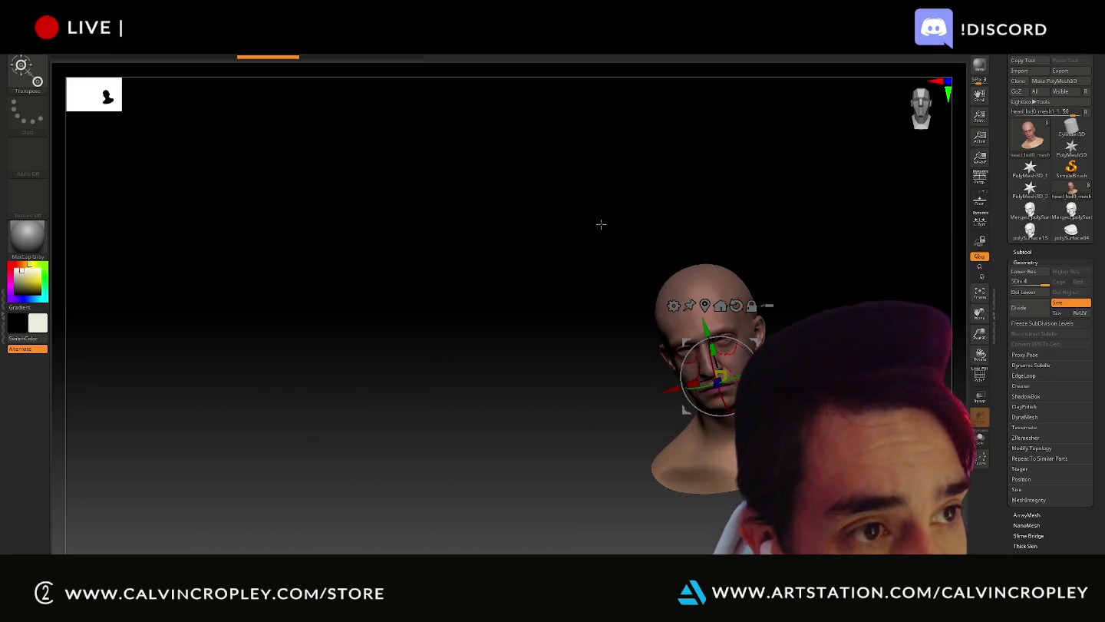
key(b)
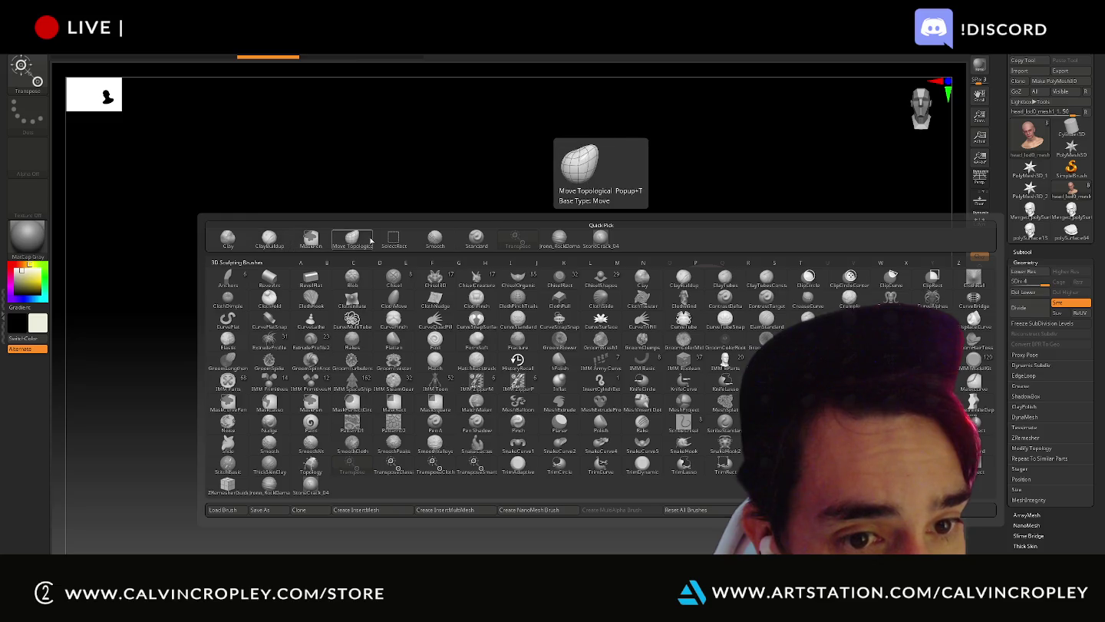
- Stamp a StoneCrack_04 tear across the forehead, eye and nose
click(602, 238)
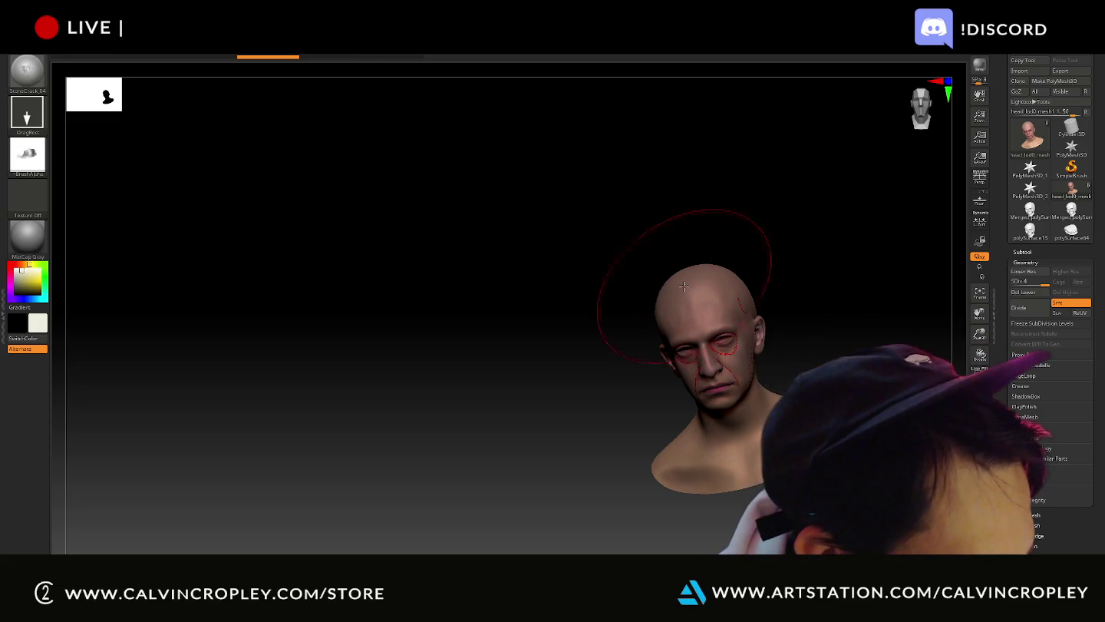
mouse_move(683, 286)
mouse_down()
mouse_move(695, 350)
mouse_move(756, 329)
mouse_up()
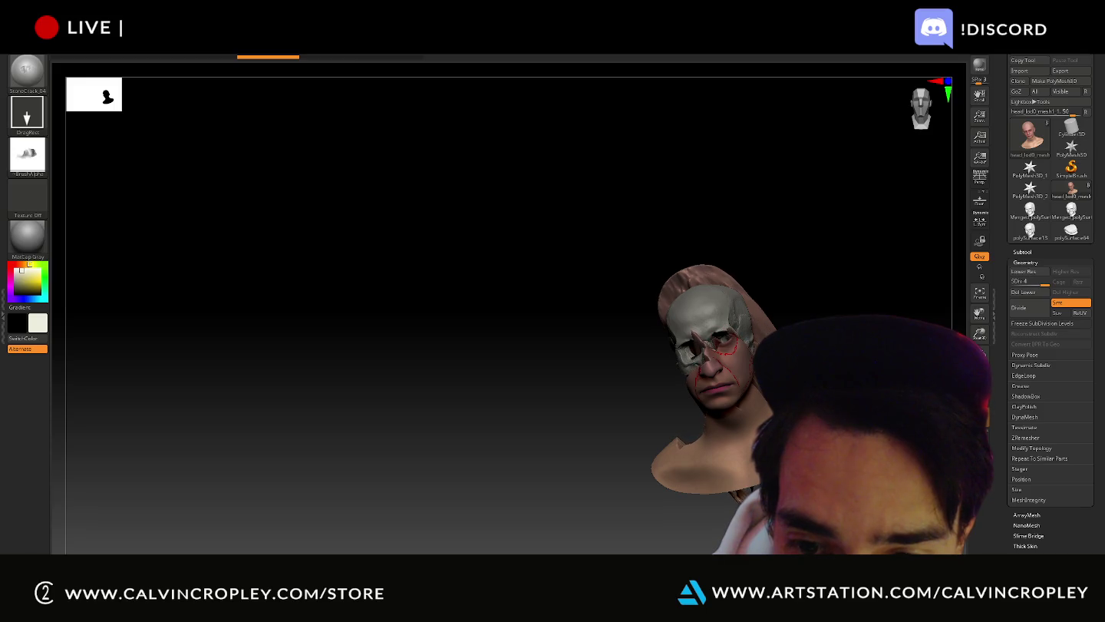
mouse_move(756, 330)
mouse_down()
mouse_move(739, 399)
mouse_move(722, 380)
mouse_move(676, 389)
mouse_up()
- Check the skull with Transpose, then step Undo History back to the intact head
key(w)
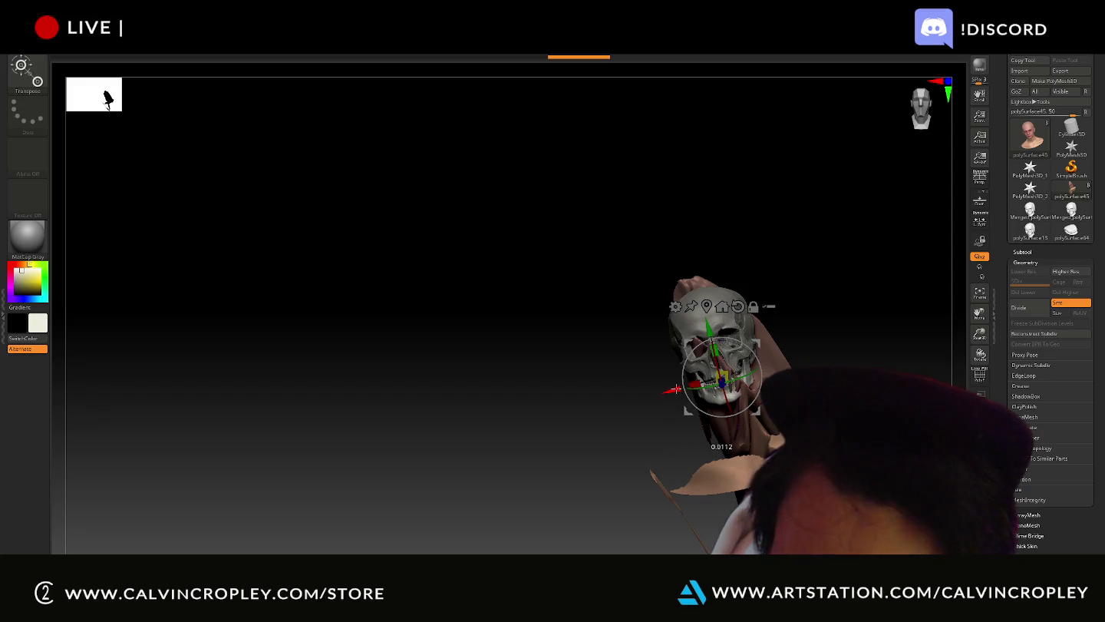
mouse_move(852, 353)
mouse_down()
mouse_move(852, 246)
mouse_move(616, 280)
mouse_up()
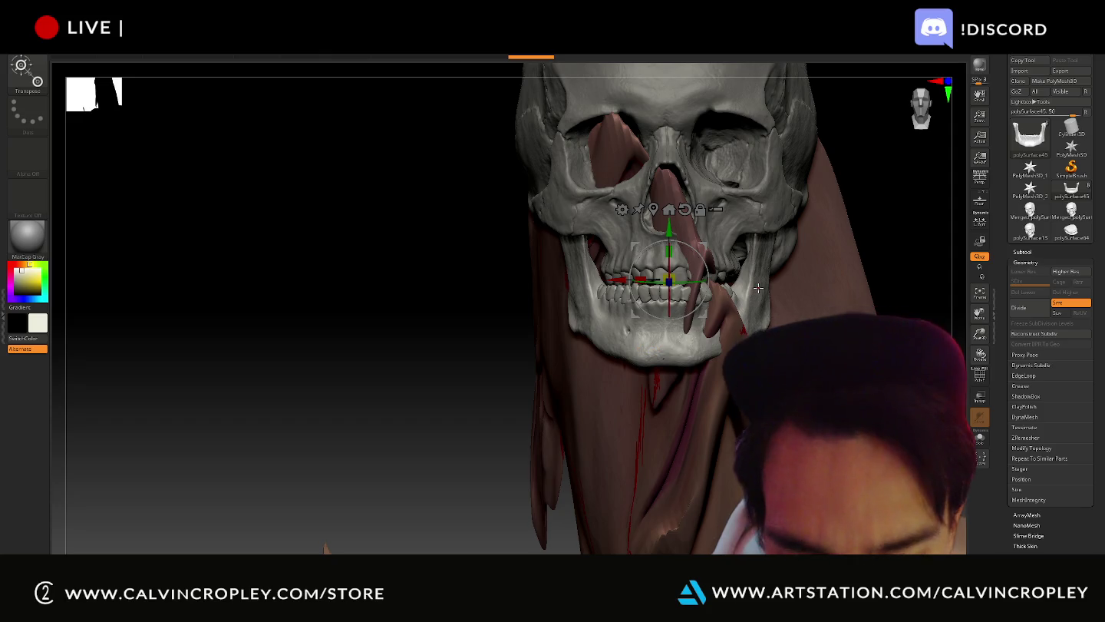
alt+drag(837, 330, 837, 283)
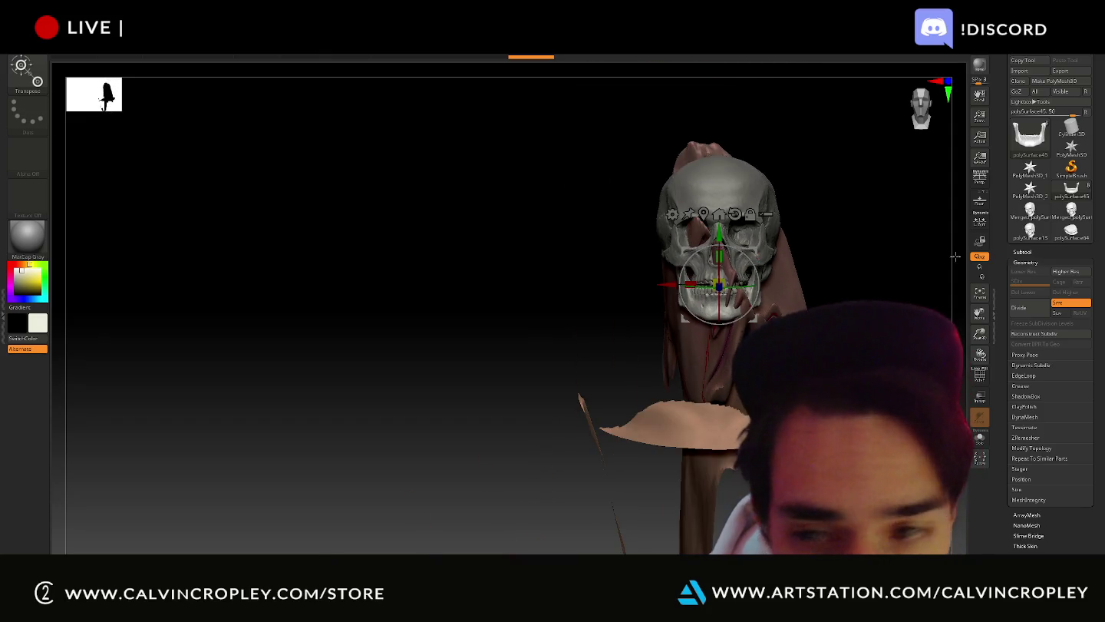
click(726, 453)
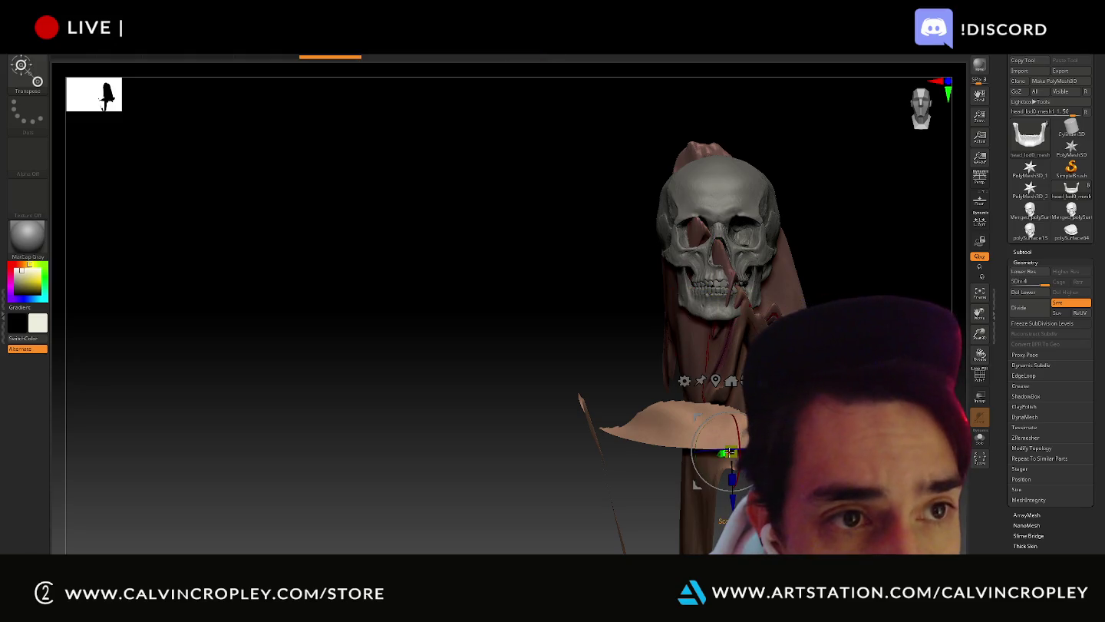
drag(331, 60, 254, 59)
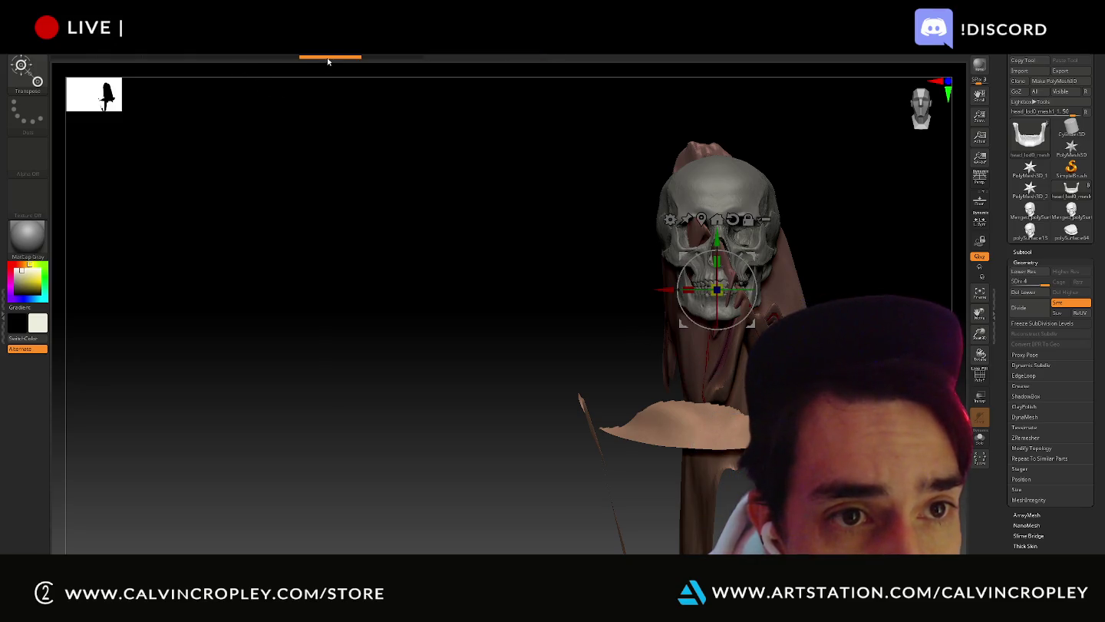
click(323, 61)
click(289, 61)
key(q)
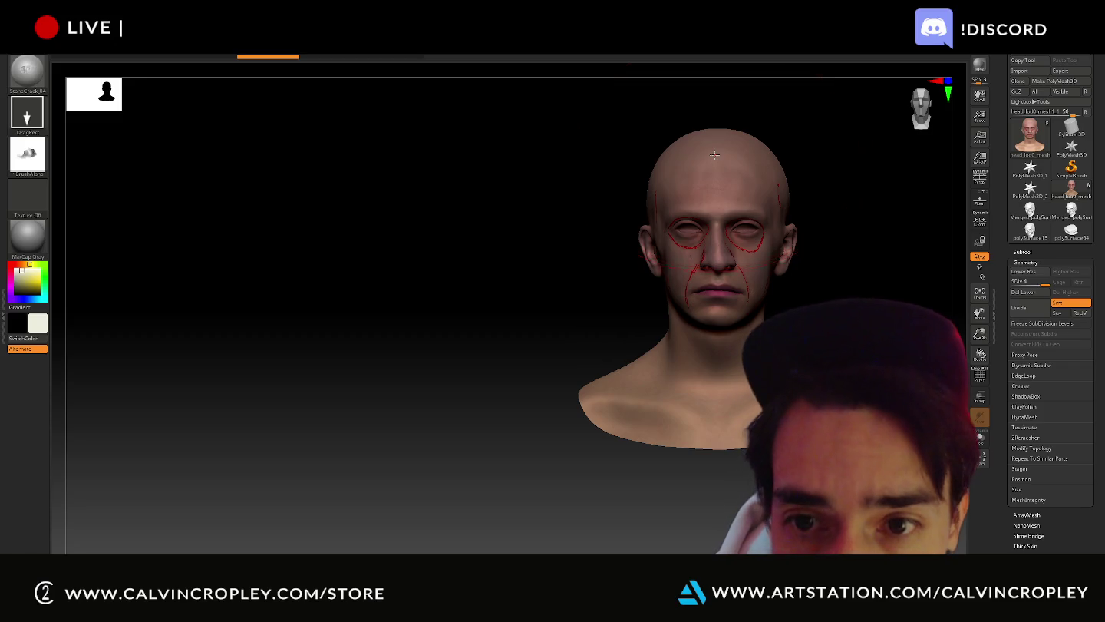
- Stamp a StoneCrack_04 opening over the top and front of the head
drag(714, 155, 722, 188)
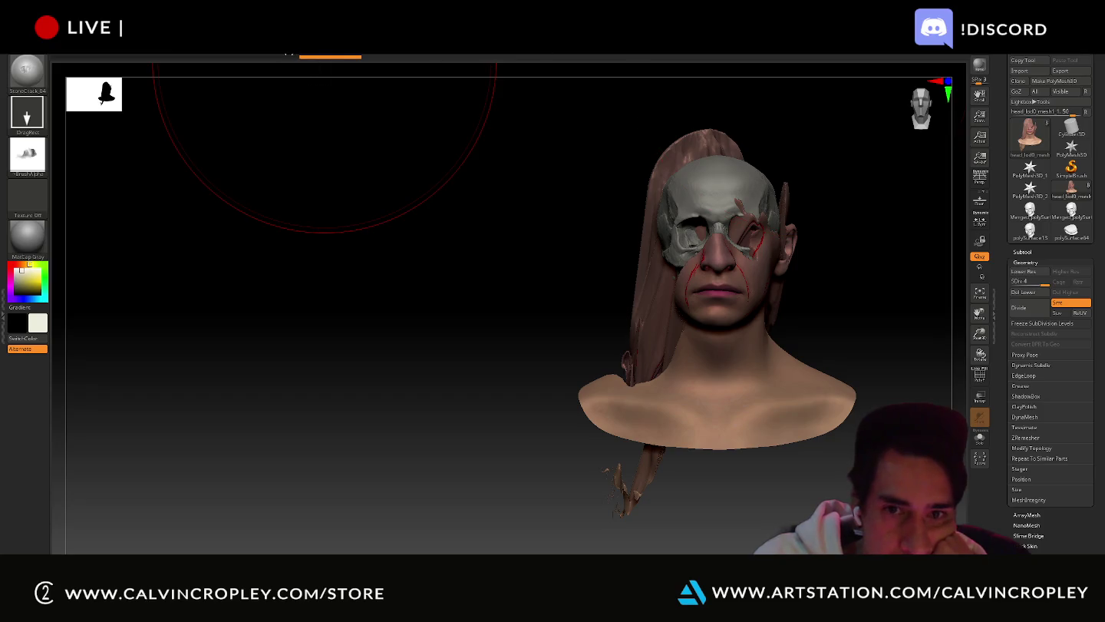
- Step back to the bald head, undo the neck tear, and retry a skull-exposing skin flap
click(288, 53)
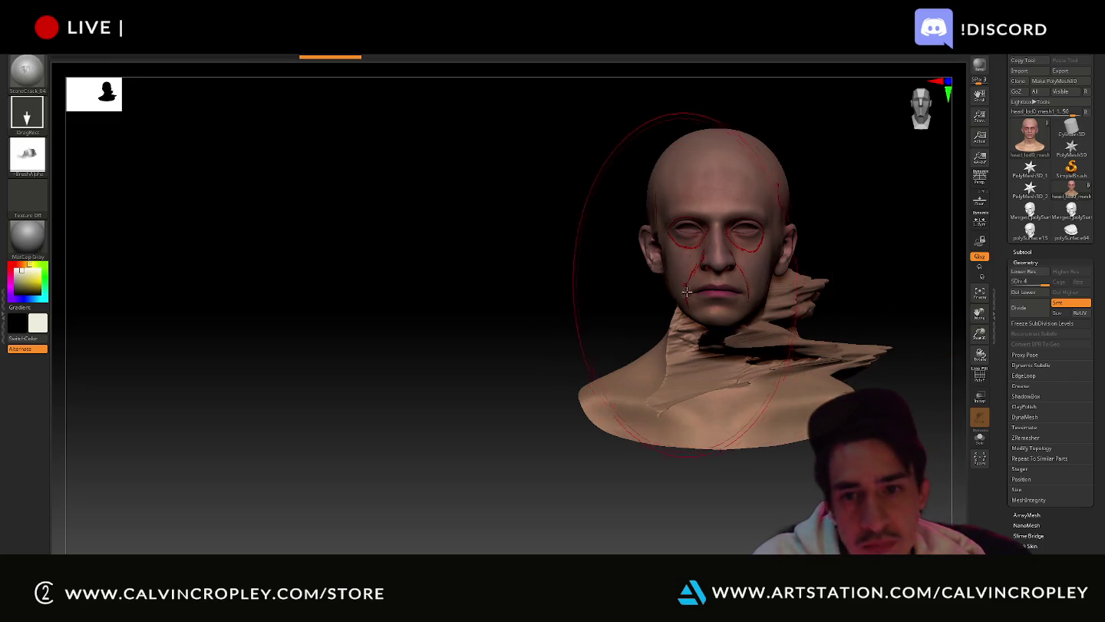
key(ctrl+z)
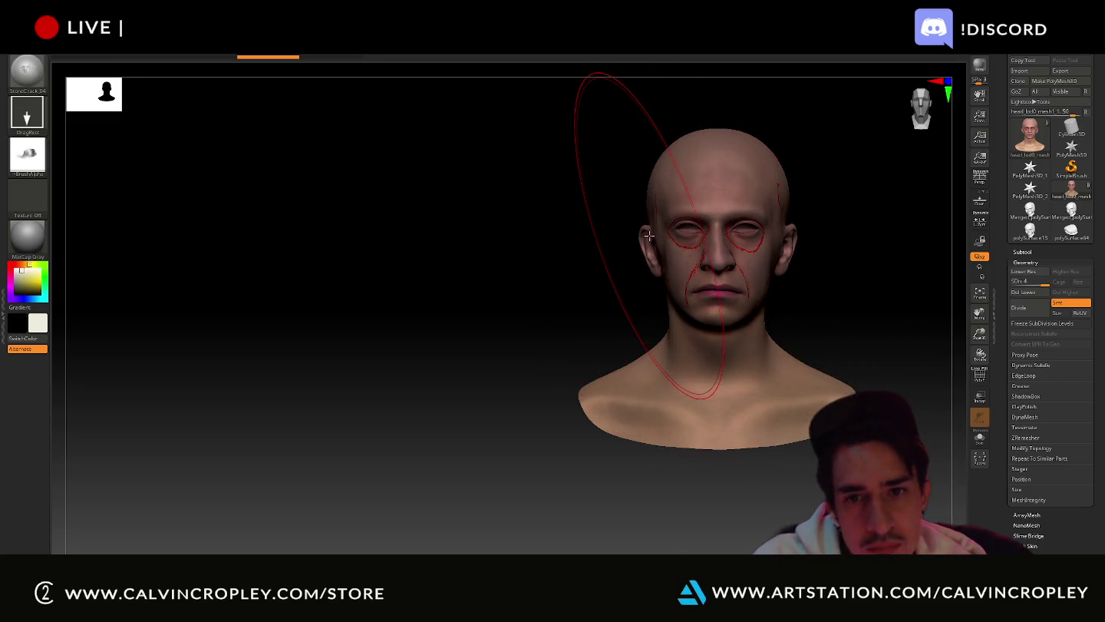
mouse_move(688, 236)
mouse_down()
mouse_move(1103, 305)
mouse_move(1014, 336)
mouse_move(1079, 369)
mouse_move(1067, 388)
mouse_up()
click(1024, 406)
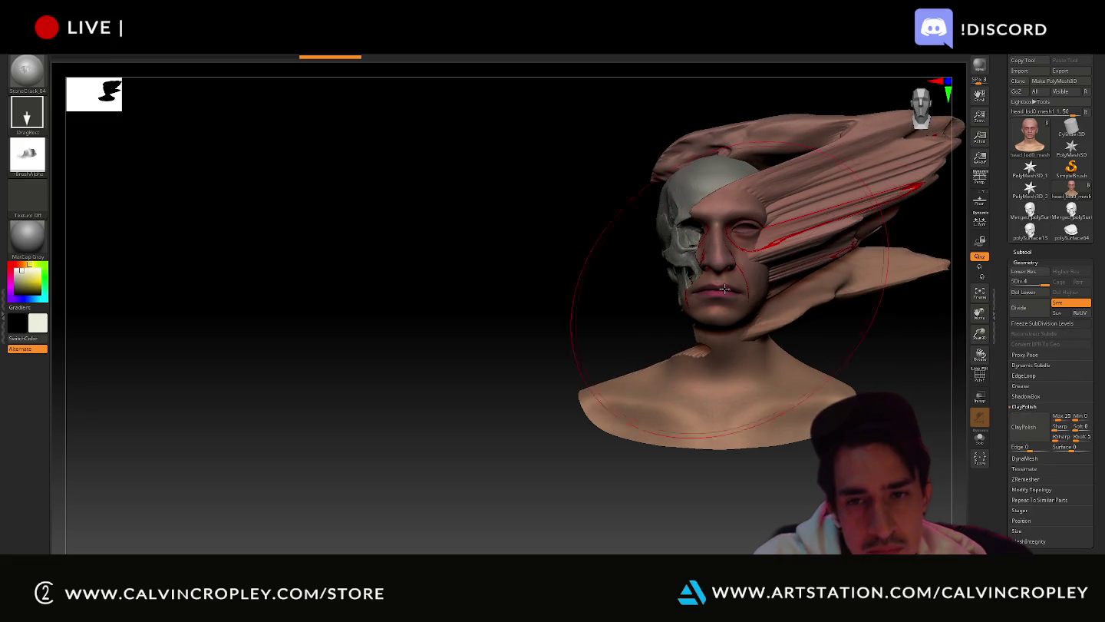
key(ctrl+z)
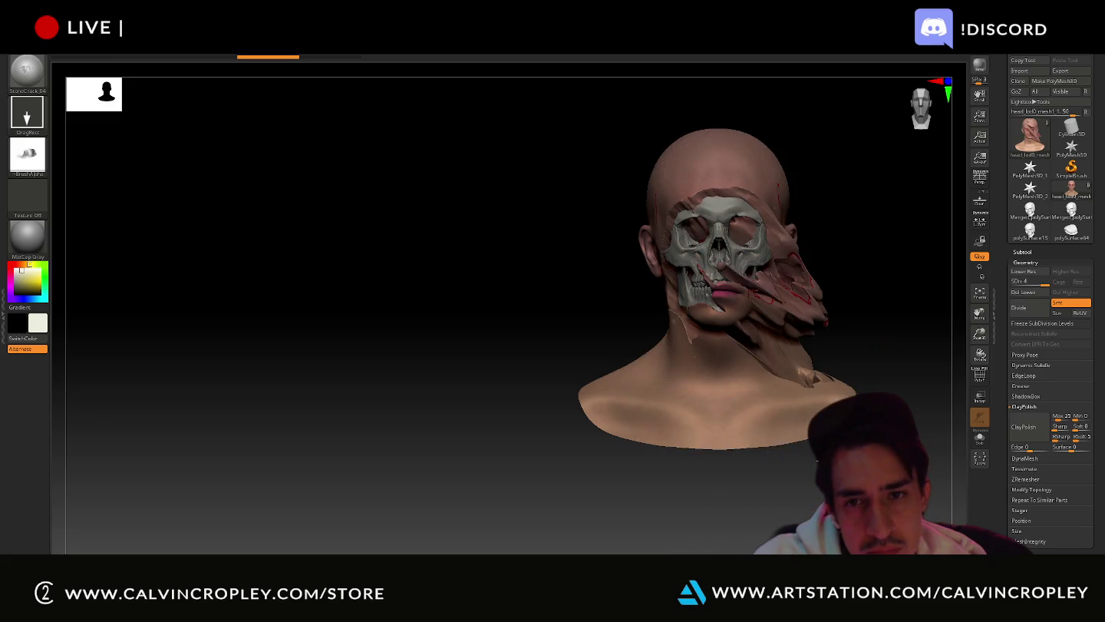
- Stamp cracked skin across the eye and cheek, then orbit through profile views to check it
mouse_move(587, 365)
mouse_down()
mouse_move(613, 370)
mouse_move(714, 279)
mouse_up()
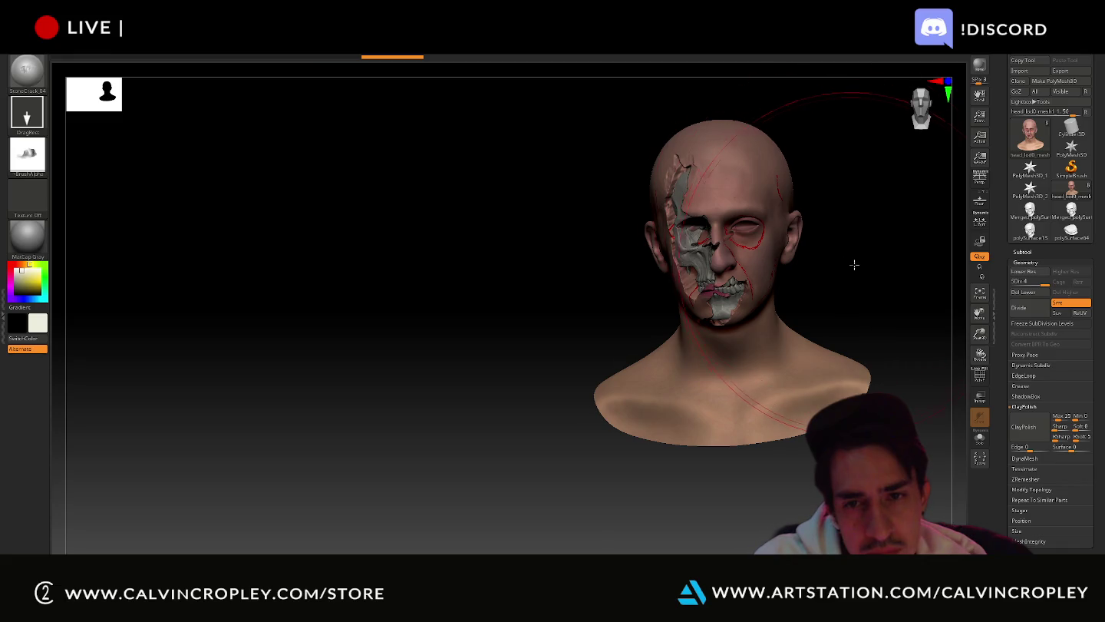
drag(868, 263, 765, 254)
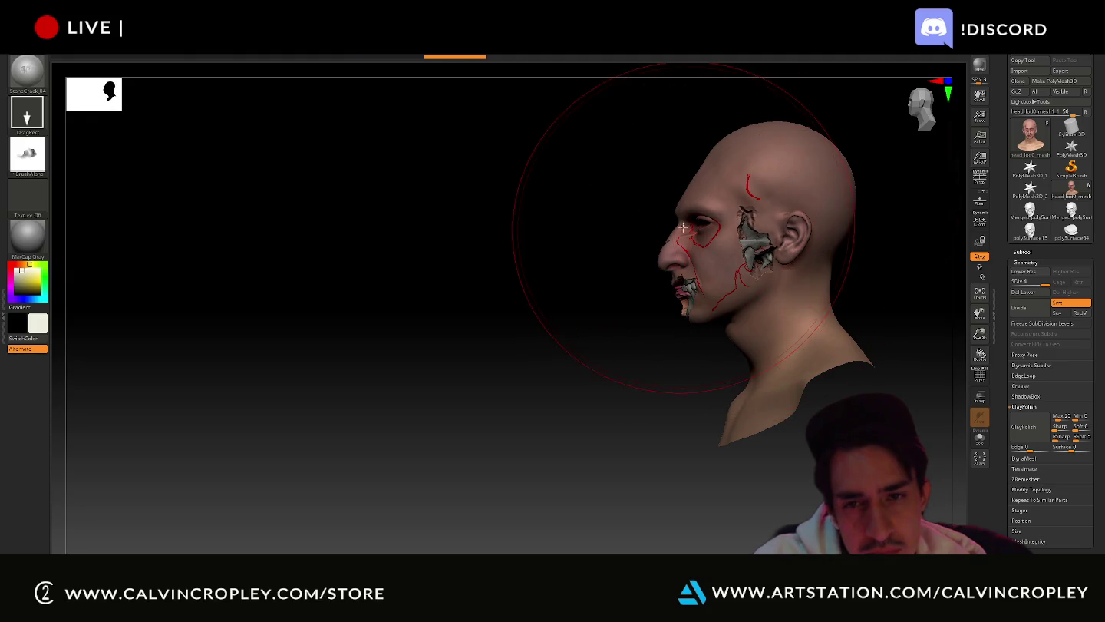
drag(733, 248, 761, 220)
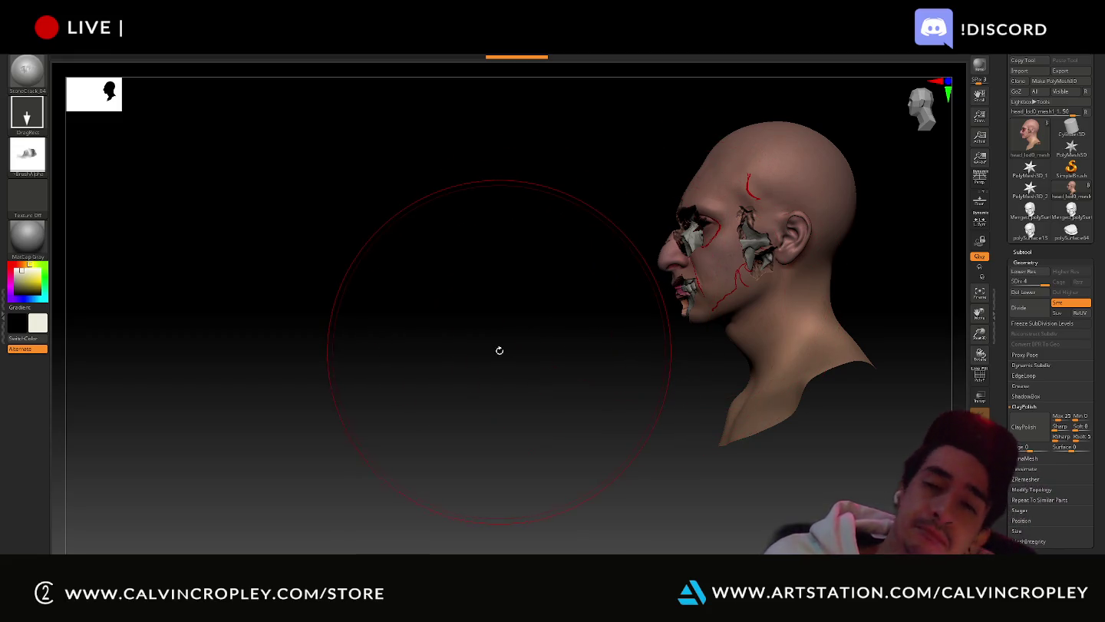
alt+drag(466, 354, 492, 380)
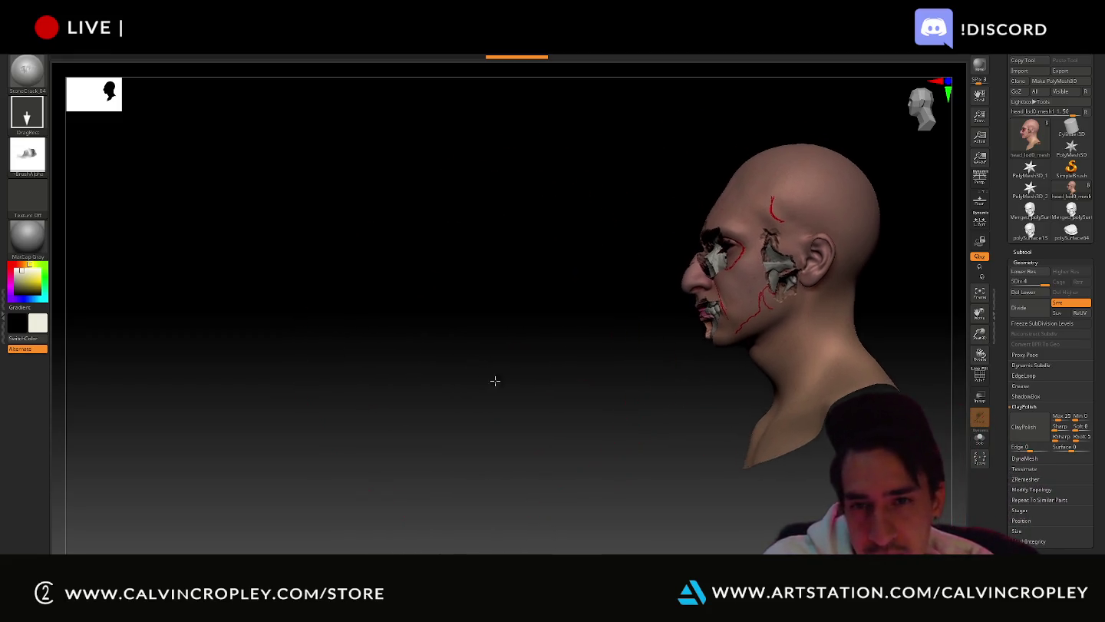
mouse_move(627, 338)
alt+mouse_down()
mouse_move(399, 378)
mouse_move(430, 289)
alt+mouse_up()
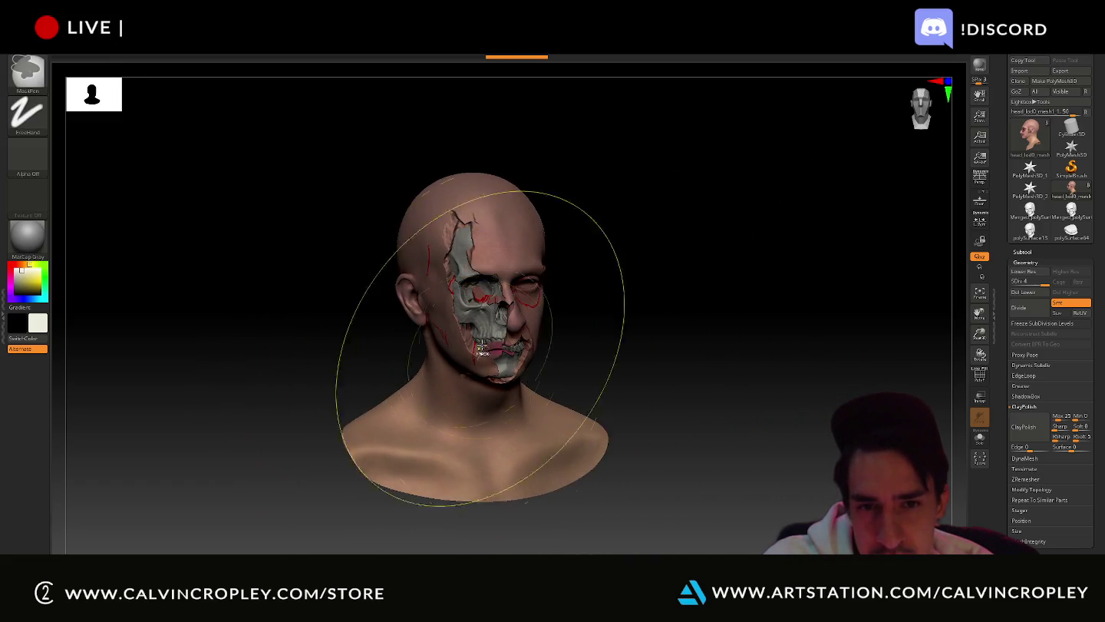
mouse_move(683, 264)
mouse_down()
mouse_move(638, 274)
mouse_move(718, 267)
mouse_up()
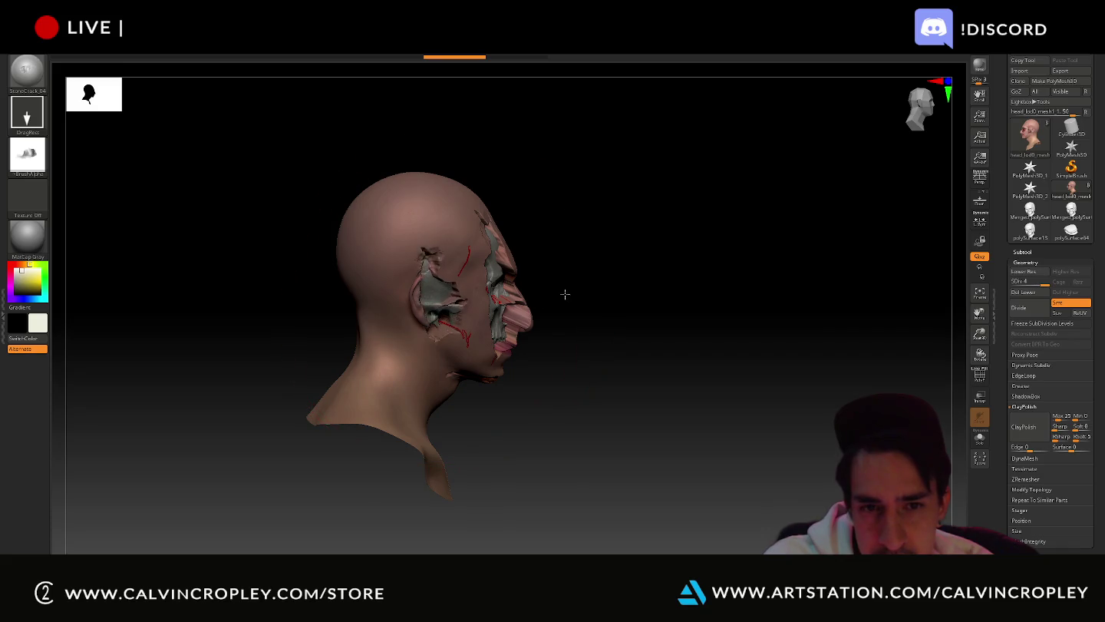
mouse_move(636, 281)
mouse_down()
mouse_move(597, 258)
mouse_move(473, 329)
mouse_up()
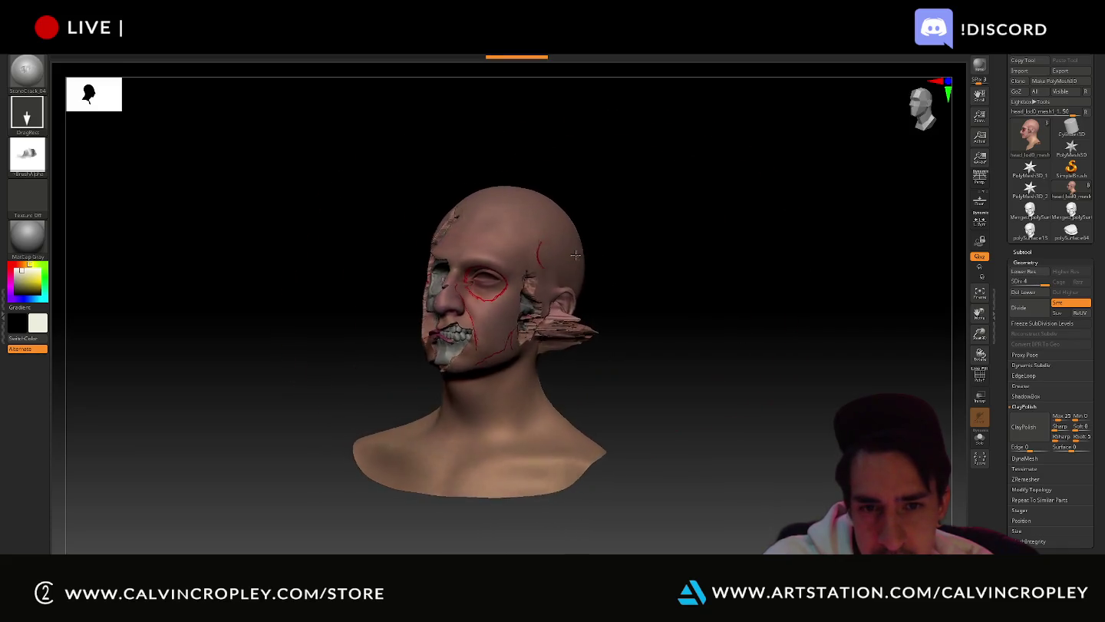
- Compare states in the undo history, then roll back to a head with skull only at mouth and chin
click(474, 310)
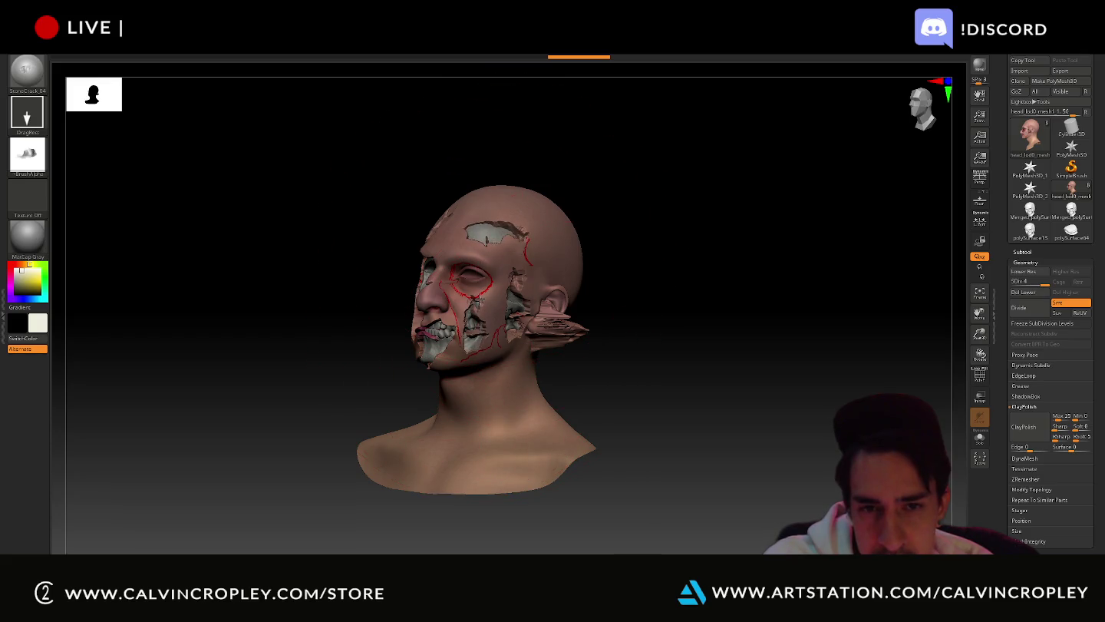
key(ctrl+z)
key(ctrl+z)
key(ctrl+shift+z)
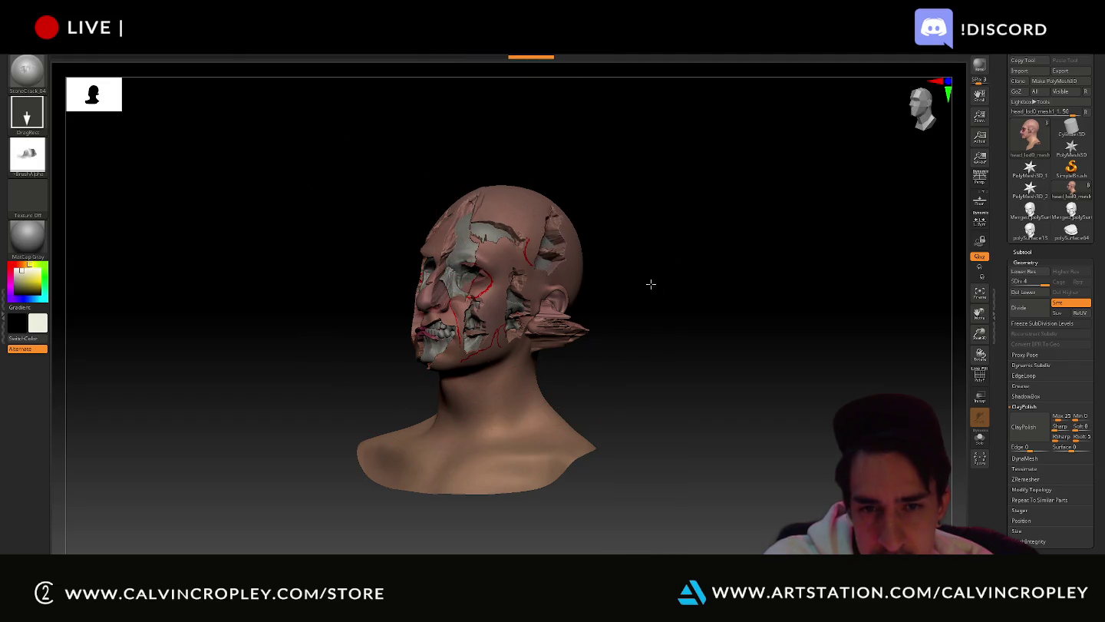
key(ctrl+shift+z)
key(ctrl+shift+z)
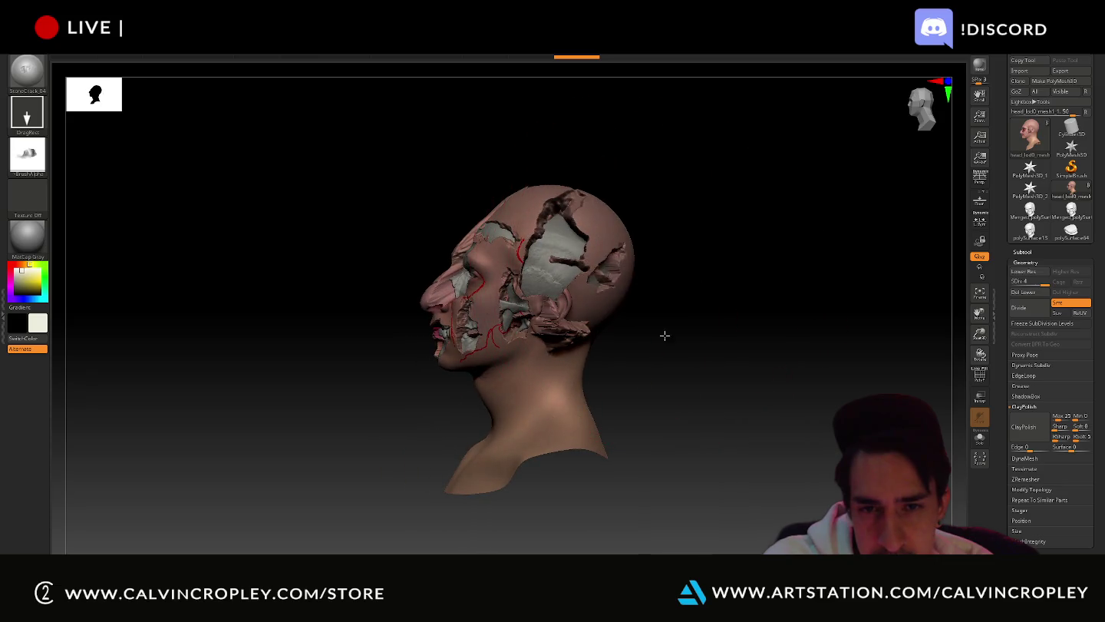
key(ctrl+shift+z)
key(ctrl+shift+z)
key(ctrl+shift+z)
key(ctrl+shift+z)
key(ctrl+shift+z)
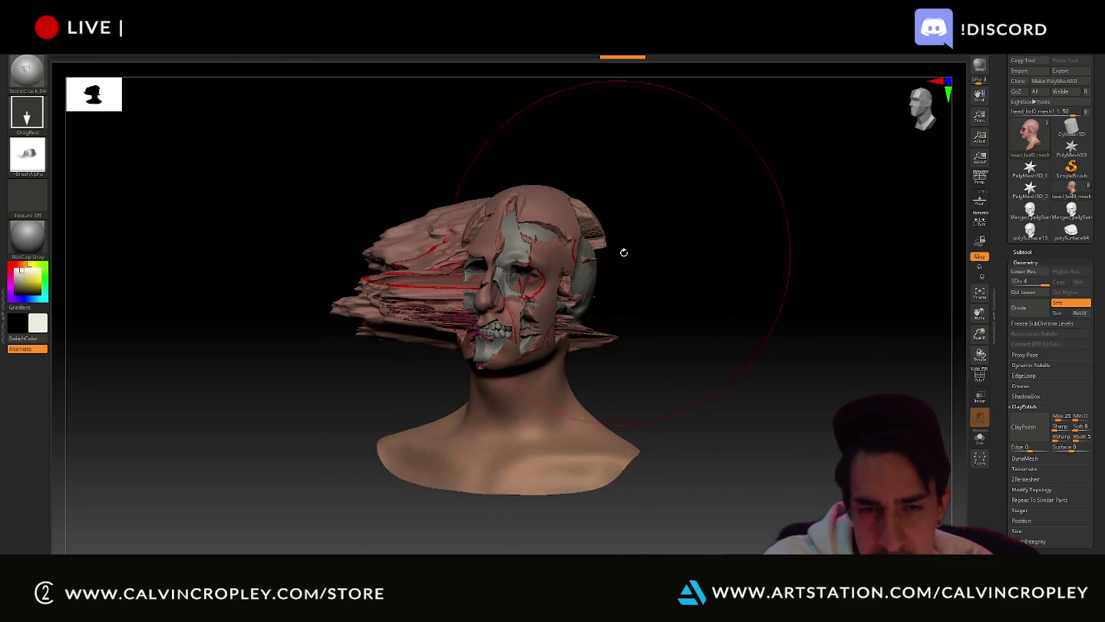
key(ctrl+shift+z)
key(ctrl+shift+z)
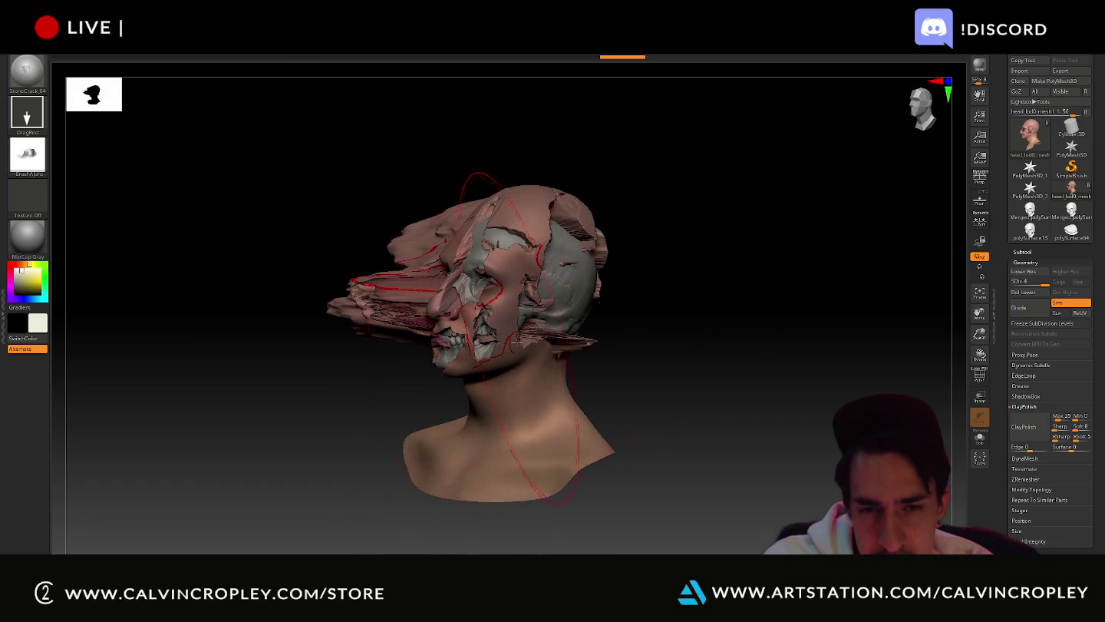
key(ctrl+shift+z)
key(ctrl+shift+z)
key(ctrl+shift+z)
key(ctrl+shift+z)
key(ctrl+shift+z)
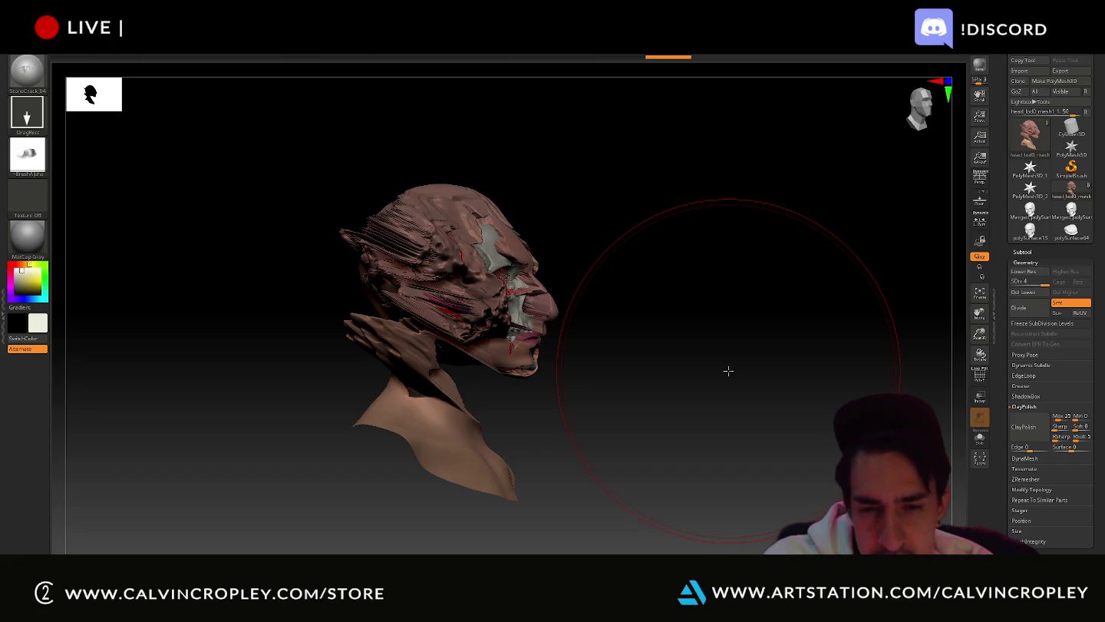
key(ctrl+shift+z)
key(ctrl+shift+z)
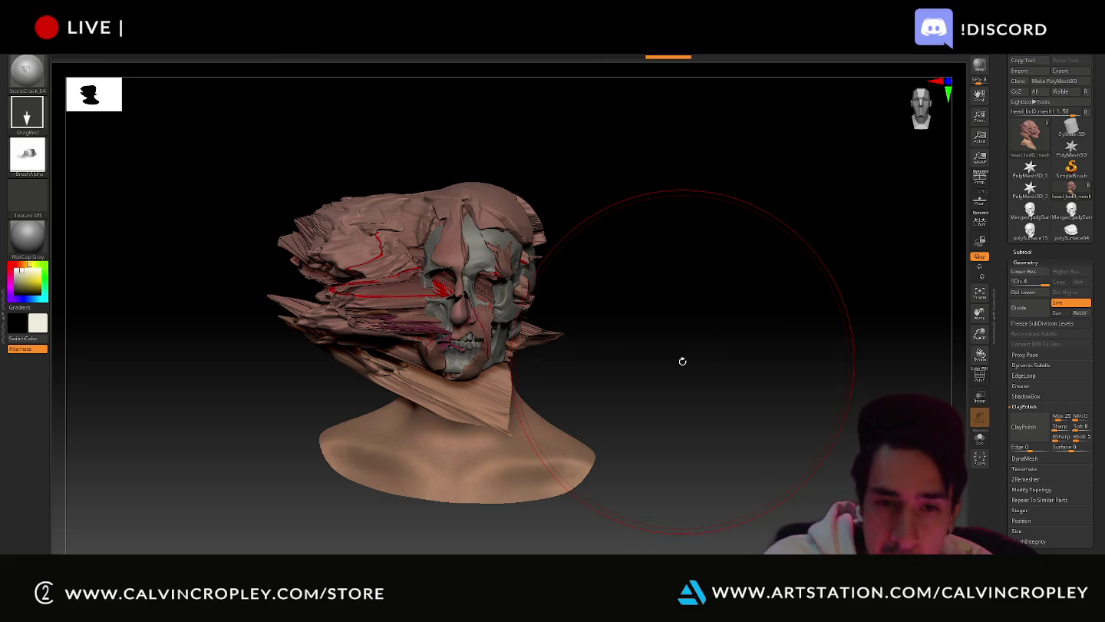
drag(637, 59, 269, 60)
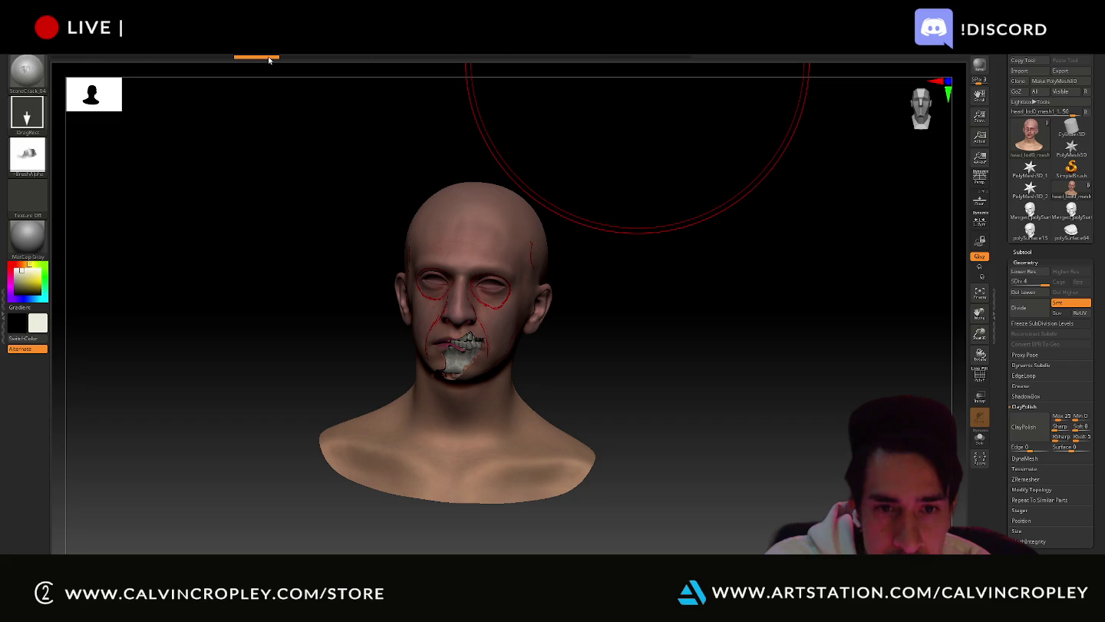
- Roll history back to the mouth-only tear, zoom in on the face, and select ClayBuildup
mouse_move(681, 353)
mouse_down()
mouse_move(686, 366)
mouse_move(822, 394)
mouse_up()
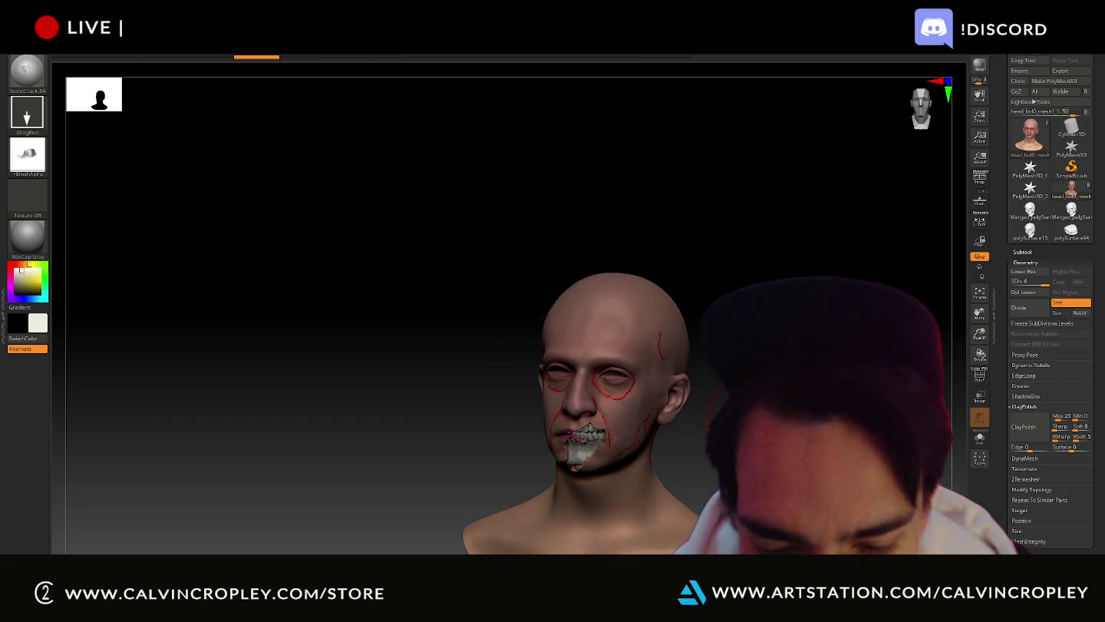
mouse_move(829, 383)
alt+mouse_down()
mouse_move(846, 259)
mouse_move(837, 323)
alt+mouse_up()
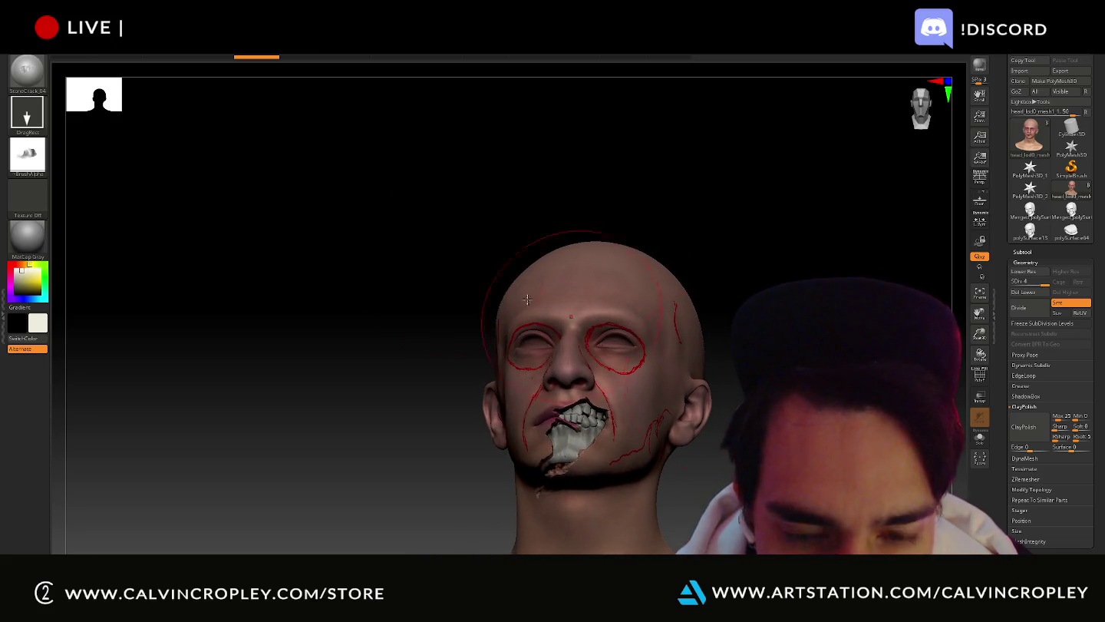
key(b)
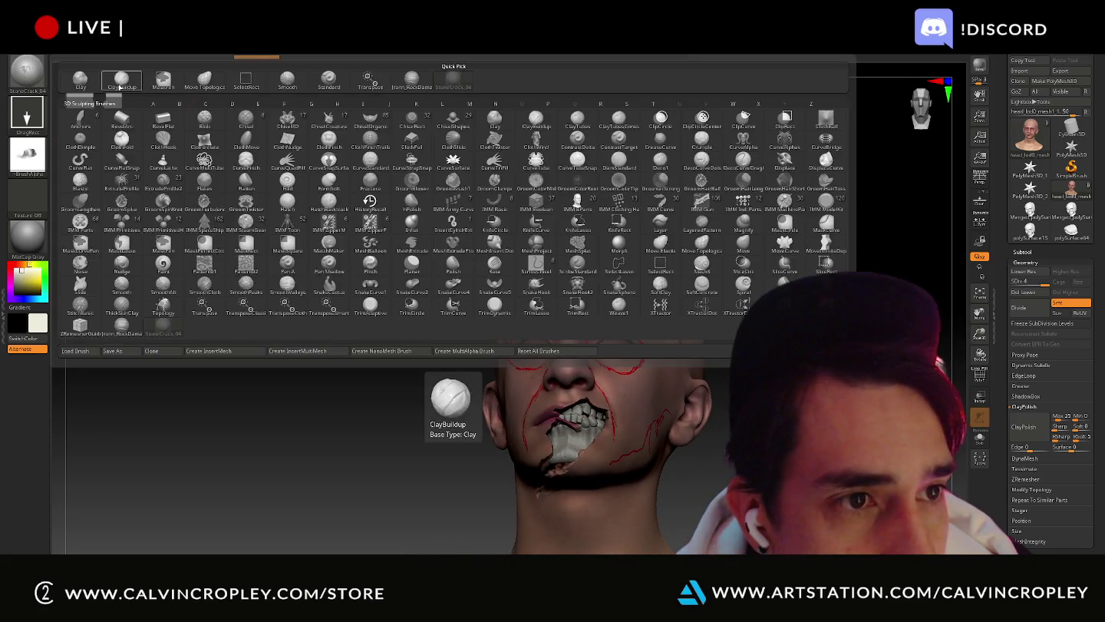
key(c)
key(b)
- Zoom closer and Shift-smooth the edges around the exposed teeth
scroll(581, 431, up, 2)
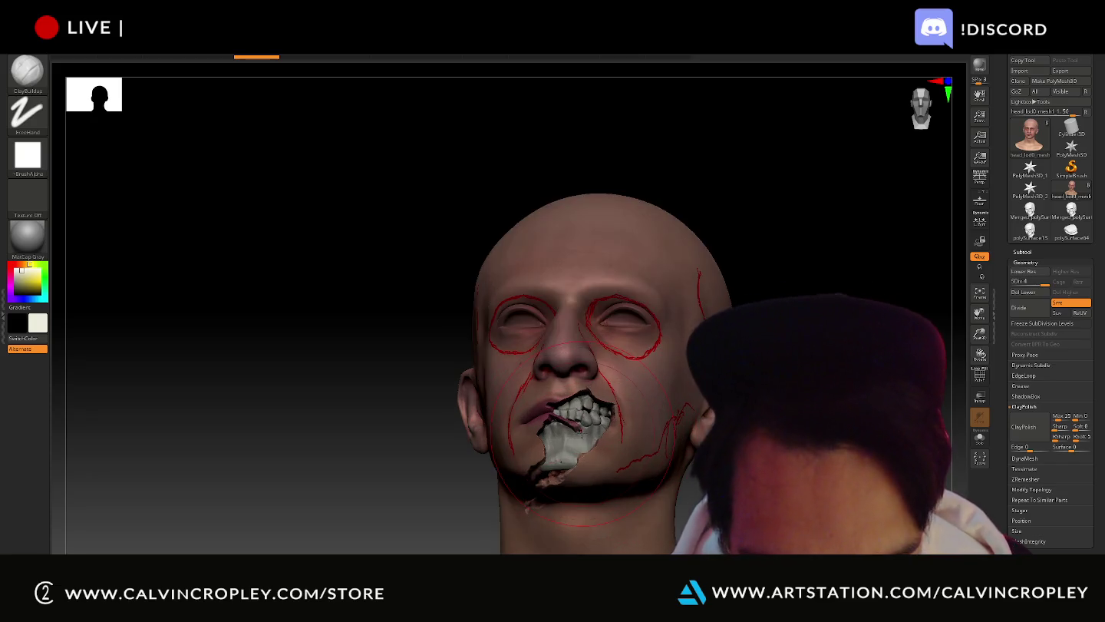
scroll(579, 429, up, 3)
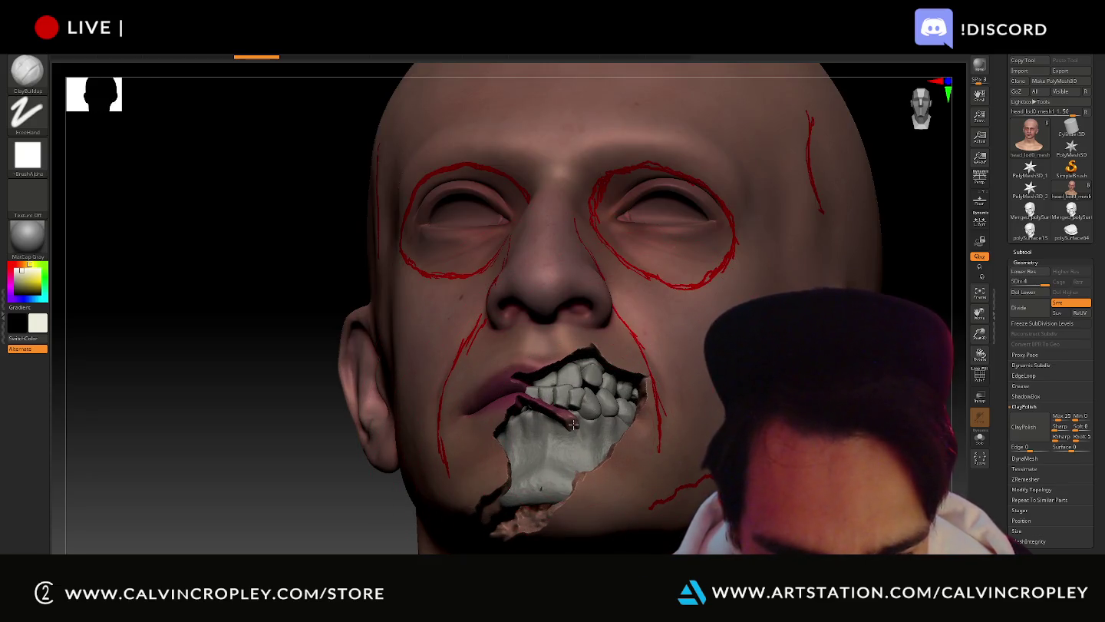
key(shift)
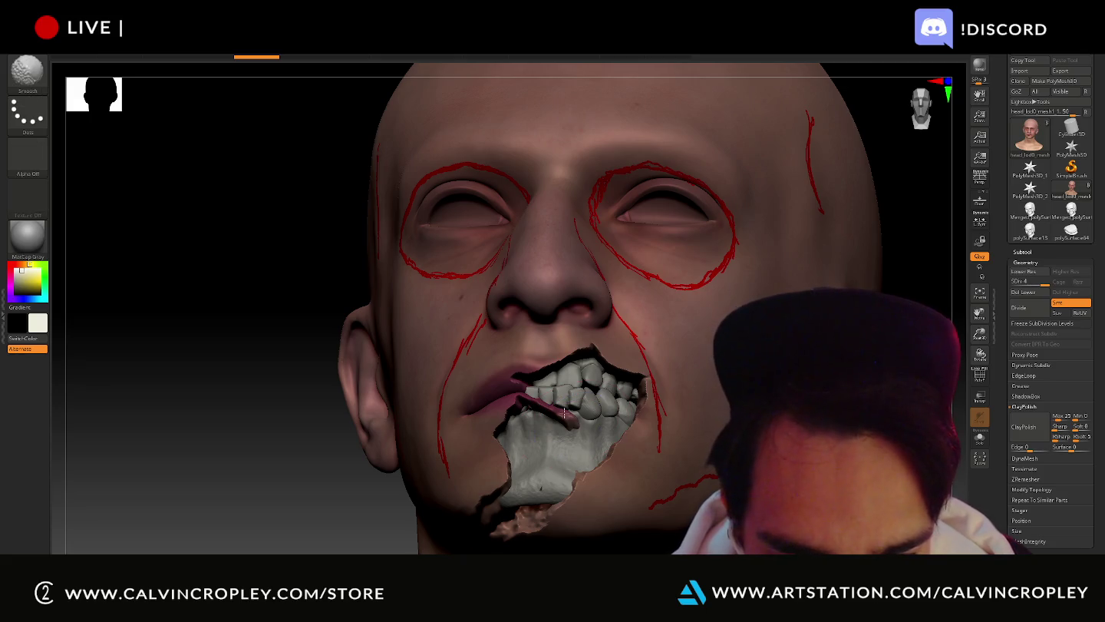
shift+drag(530, 394, 591, 437)
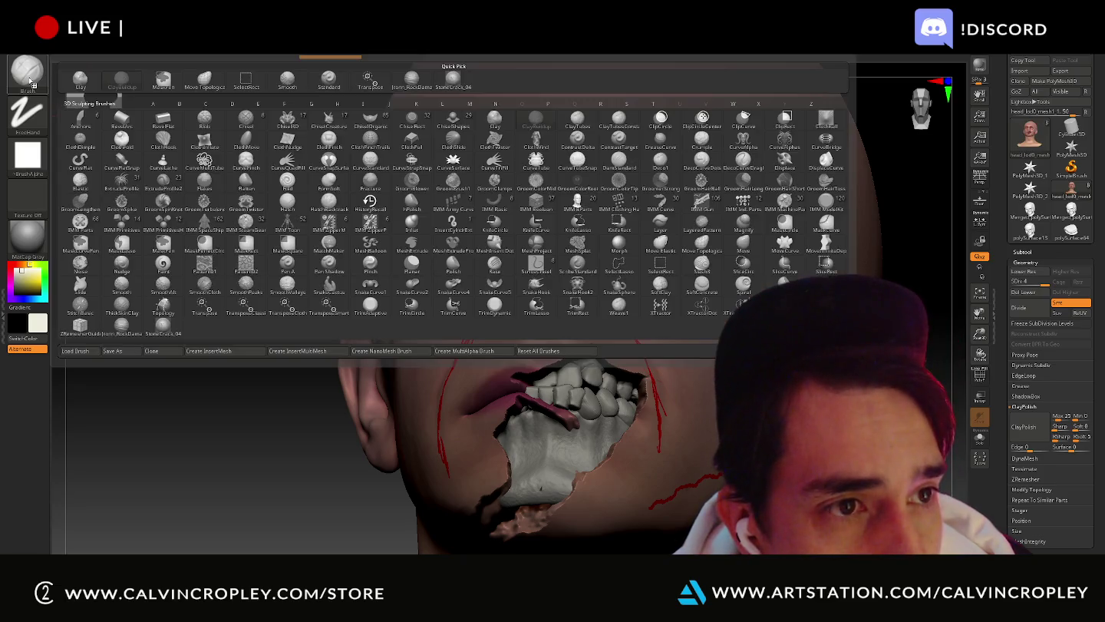
click(27, 70)
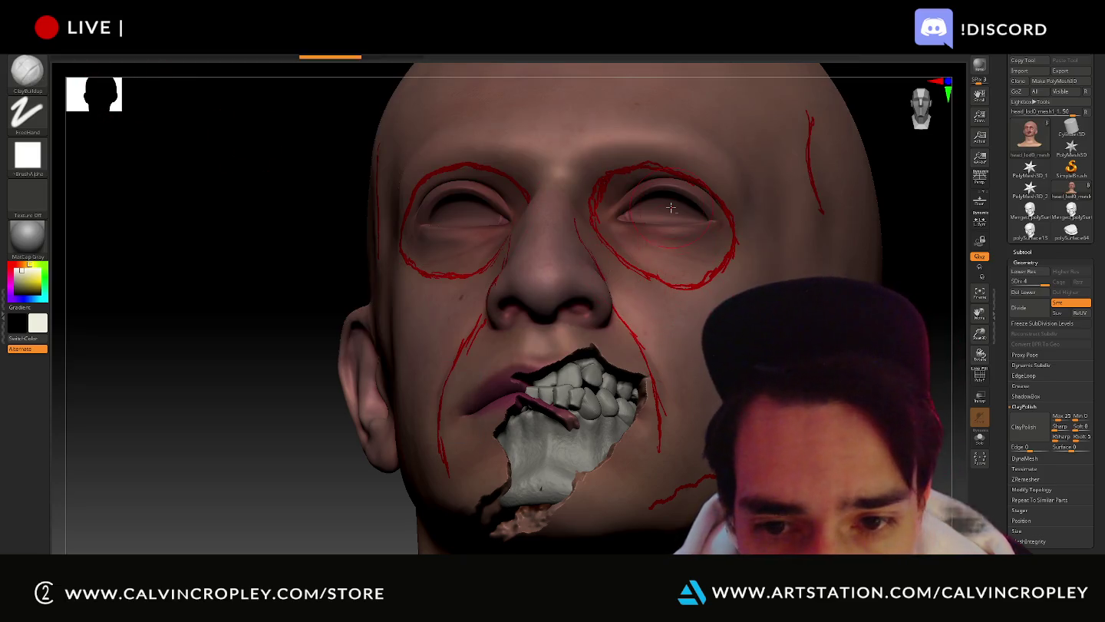
- Open the right eye socket to reveal bone along its rim
mouse_move(671, 207)
mouse_down()
mouse_move(666, 234)
mouse_move(645, 192)
mouse_move(621, 209)
mouse_move(615, 199)
mouse_up()
mouse_move(614, 237)
mouse_down()
mouse_move(668, 285)
mouse_move(726, 245)
mouse_move(706, 211)
mouse_move(725, 234)
mouse_move(646, 176)
mouse_move(614, 223)
mouse_move(668, 230)
mouse_move(648, 236)
mouse_up()
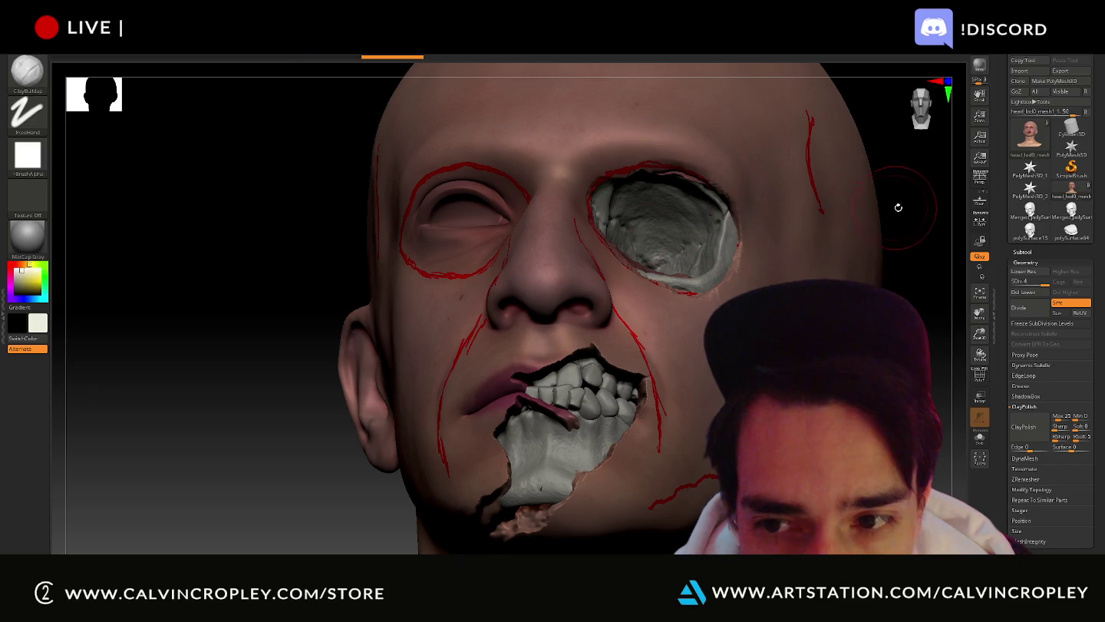
drag(895, 205, 626, 261)
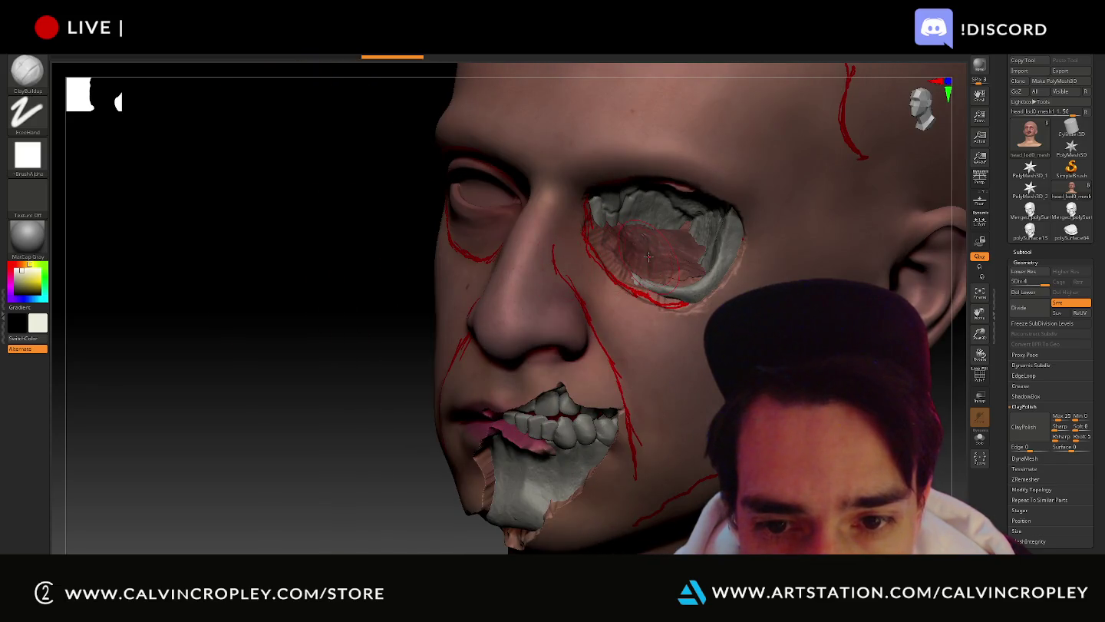
drag(243, 294, 504, 302)
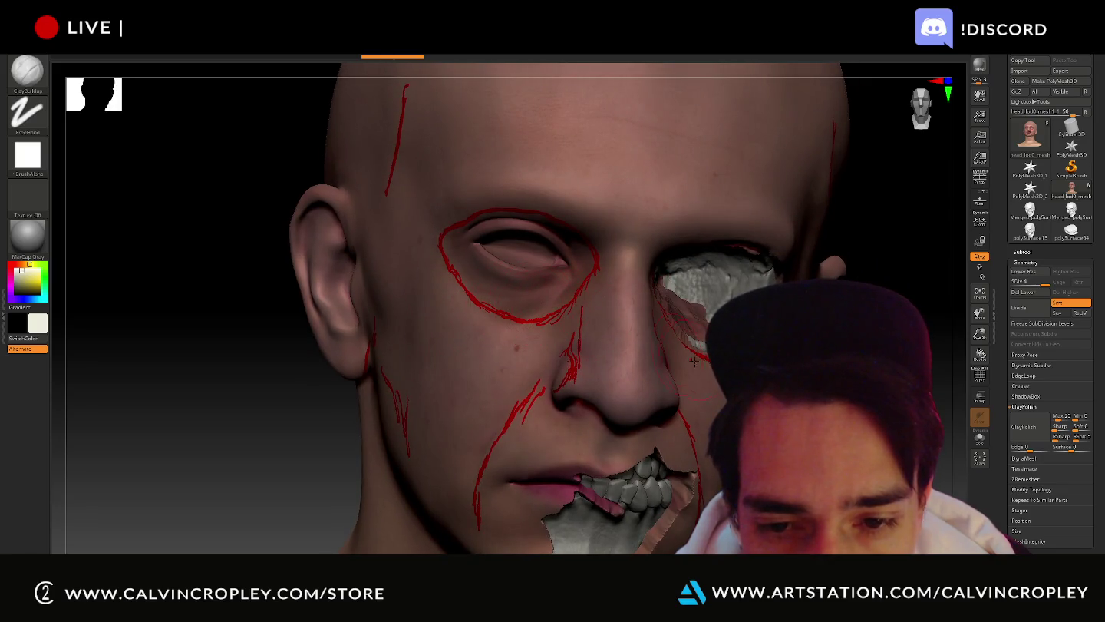
- Carve open the left eye socket, exposing bone near the nose and filling the pink hollow
drag(498, 255, 506, 261)
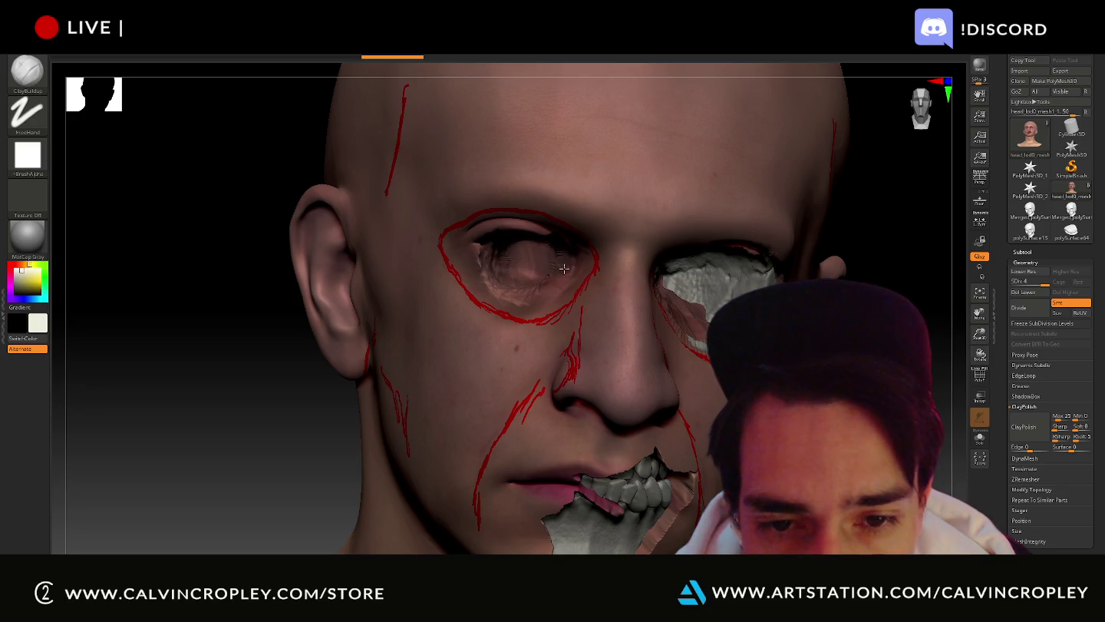
mouse_move(581, 273)
mouse_down()
mouse_move(560, 293)
mouse_move(484, 301)
mouse_up()
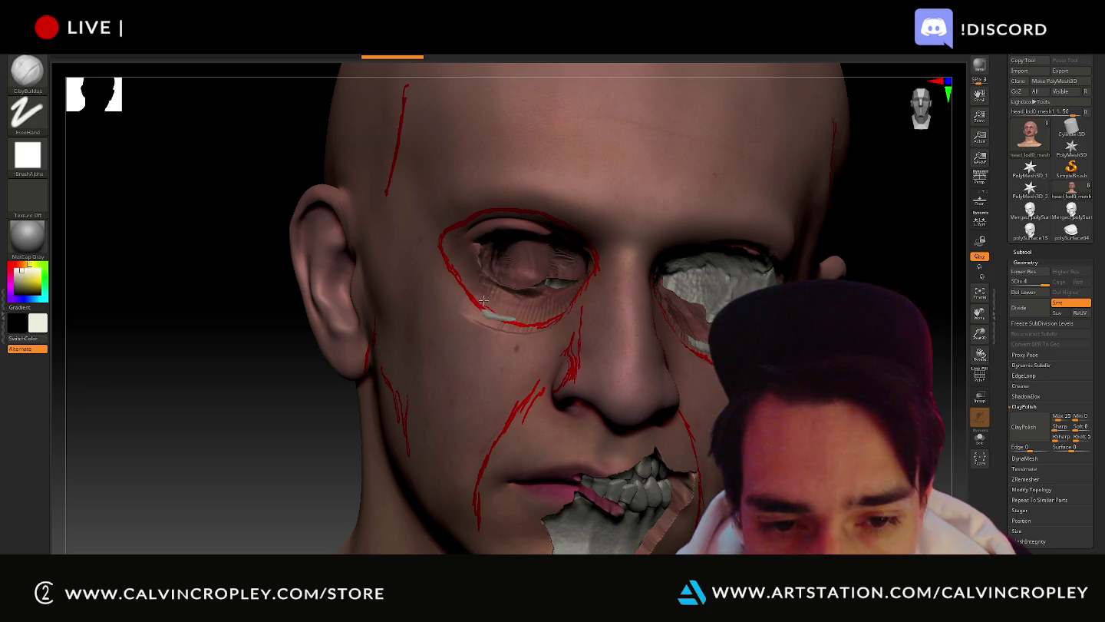
mouse_move(493, 261)
mouse_down()
mouse_move(507, 296)
mouse_move(469, 231)
mouse_move(481, 284)
mouse_up()
drag(562, 284, 582, 271)
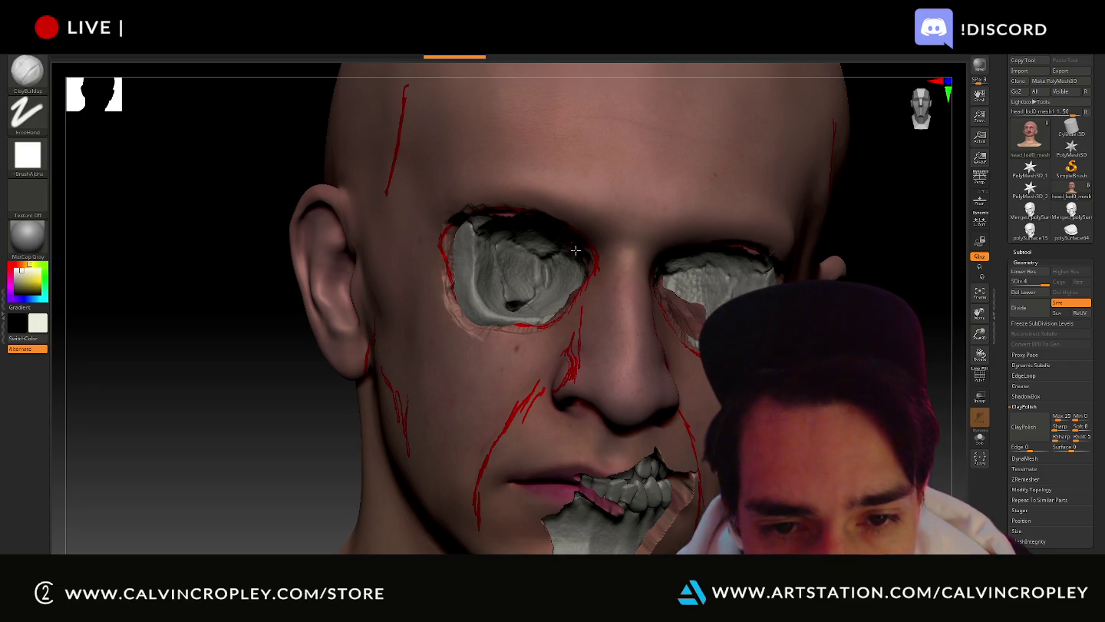
drag(230, 345, 169, 349)
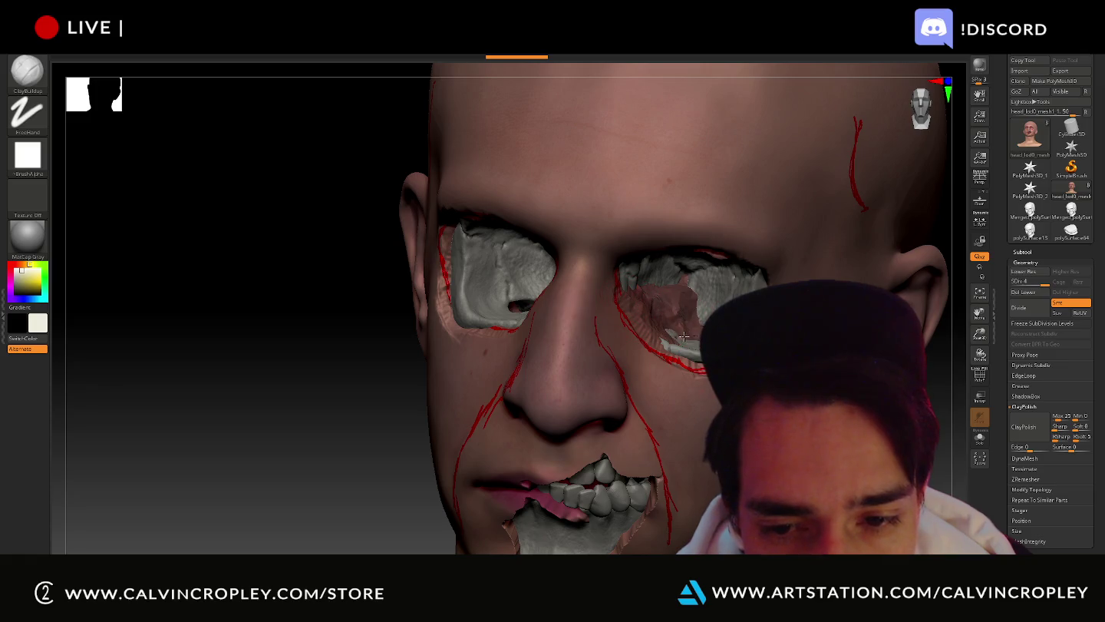
drag(676, 294, 657, 297)
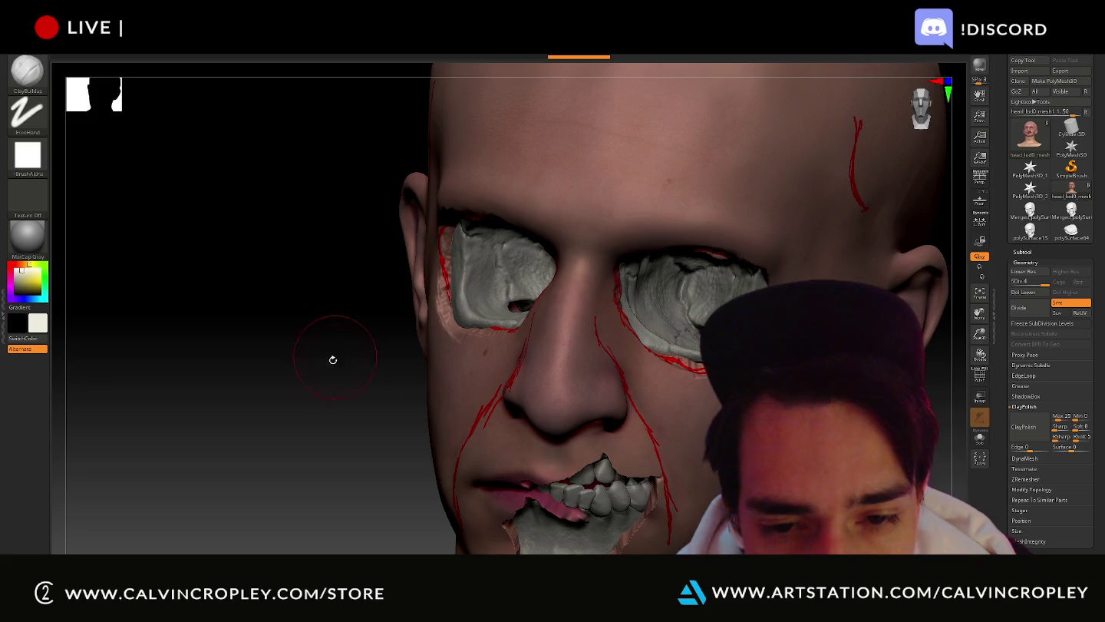
- Zoom in on the lower face and smooth the clay around the chin opening
drag(335, 358, 399, 338)
mouse_move(691, 322)
alt+mouse_down()
mouse_move(808, 274)
mouse_move(852, 270)
alt+mouse_up()
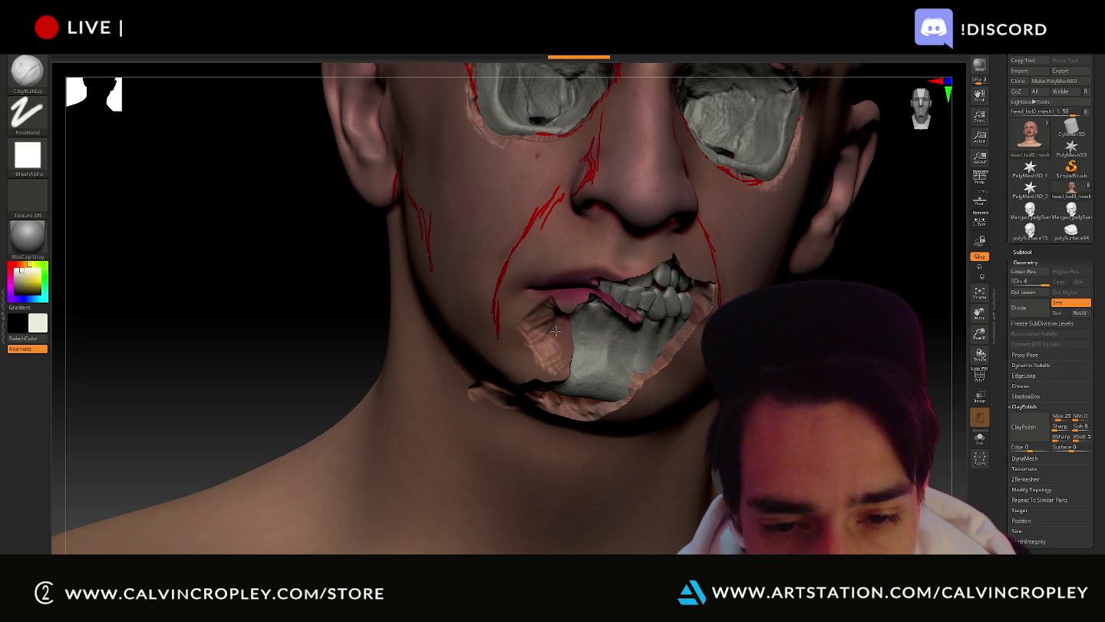
shift+drag(555, 330, 598, 337)
drag(230, 345, 153, 338)
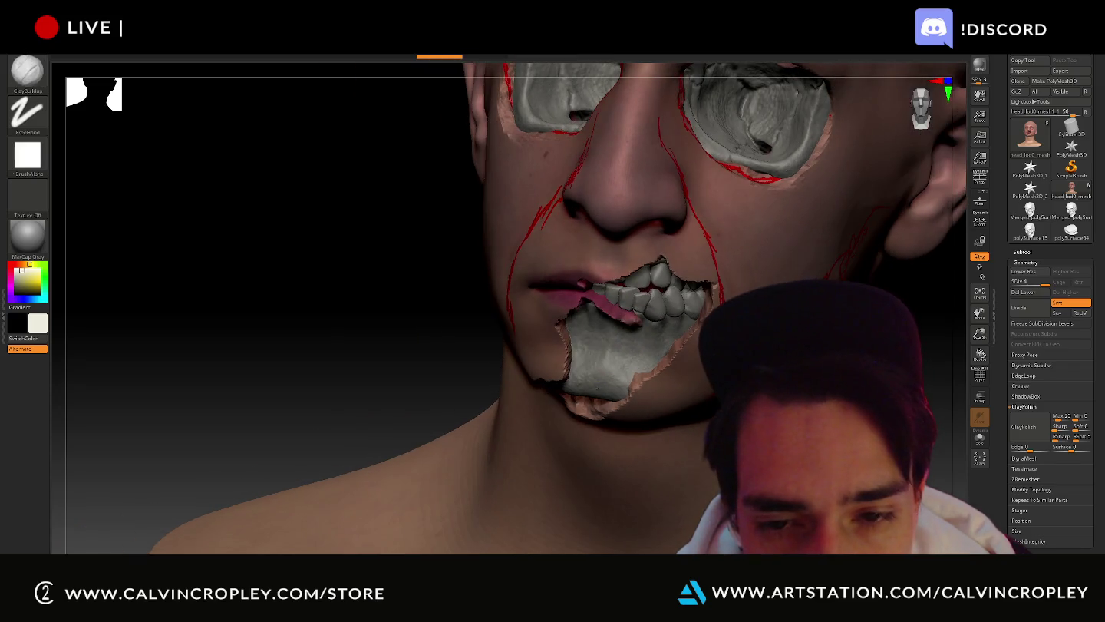
mouse_move(537, 330)
alt+mouse_down()
mouse_move(609, 344)
mouse_move(587, 393)
mouse_move(582, 365)
alt+mouse_up()
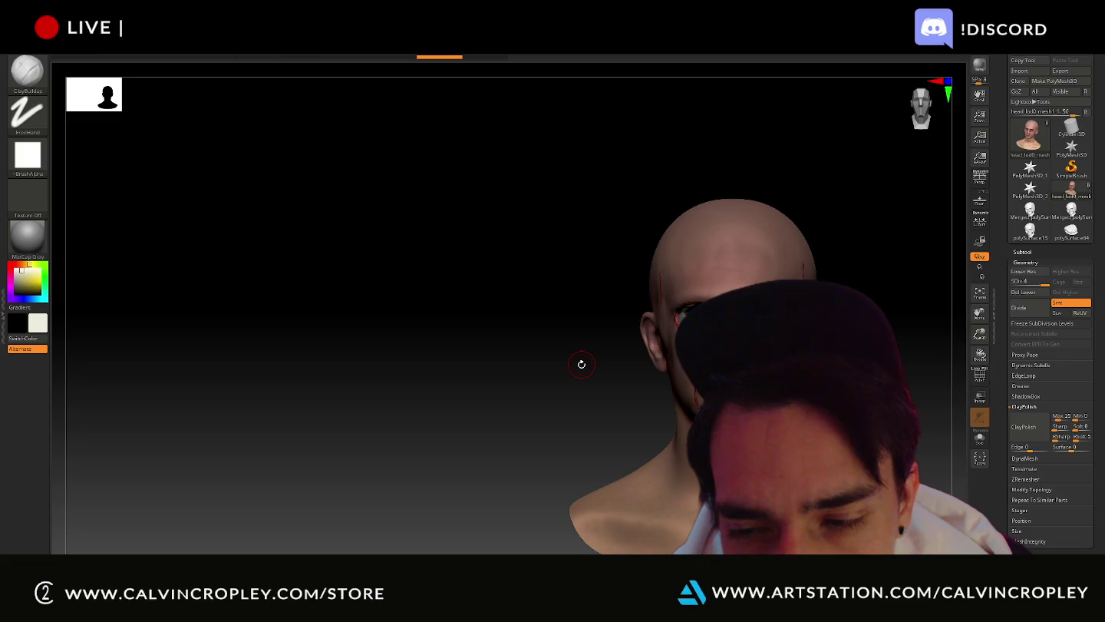
- Save the project as QS_3301_recent, declining to overwrite QS_3303
key(ctrl)
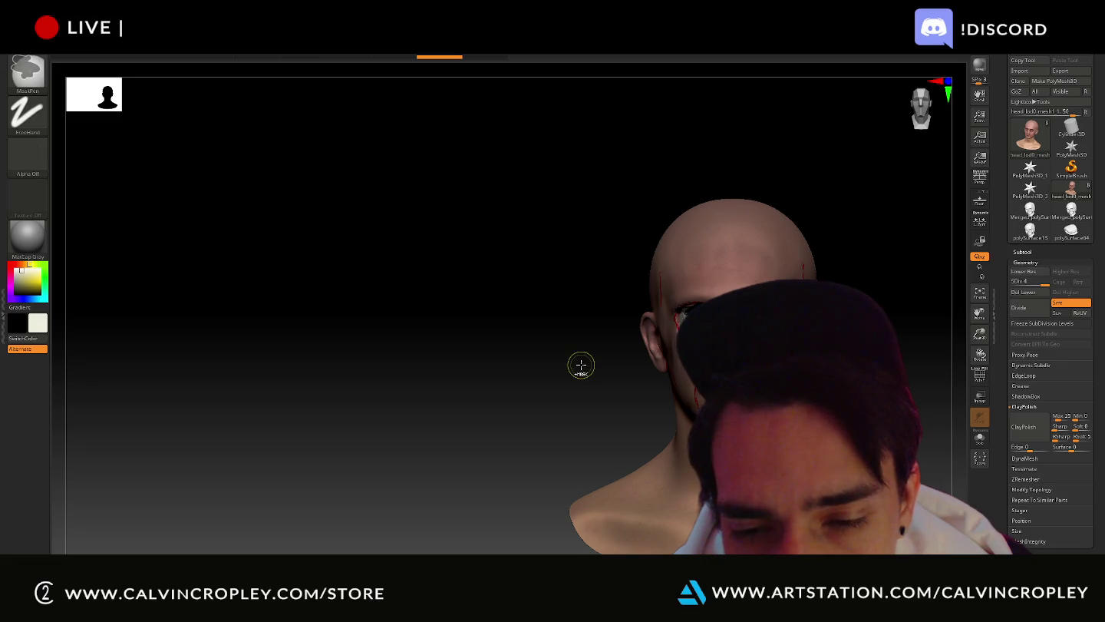
key(ctrl+s)
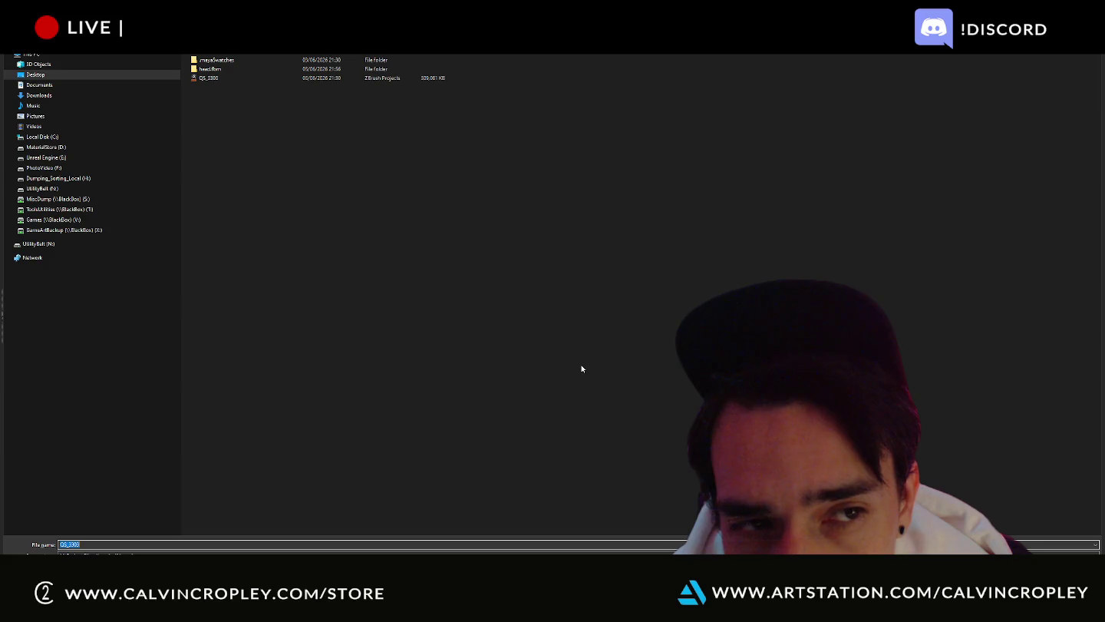
double_click(215, 78)
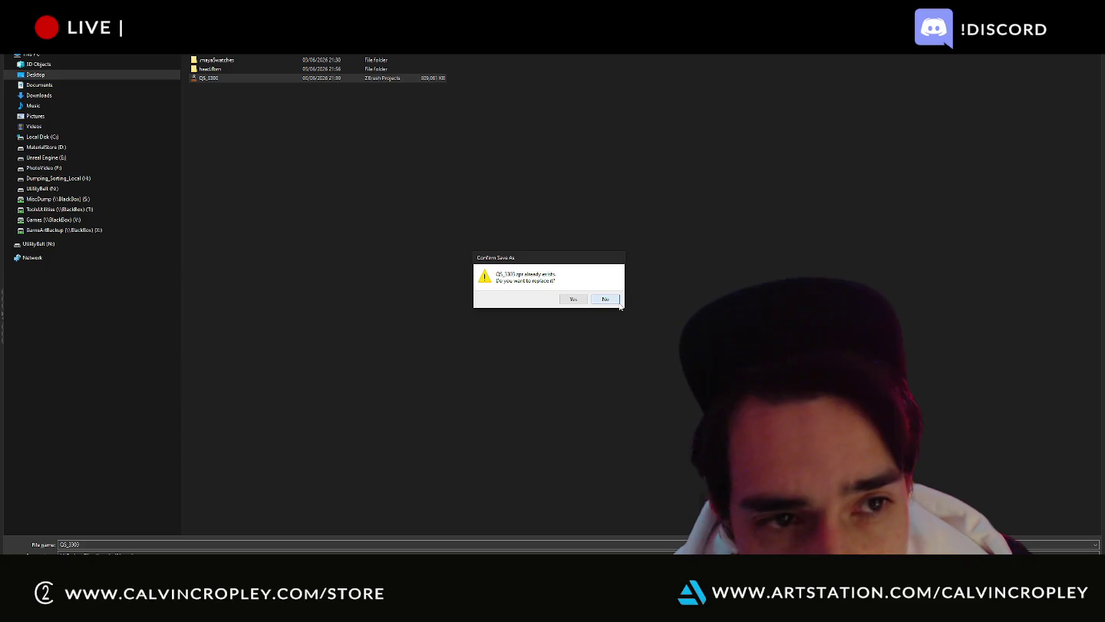
click(584, 299)
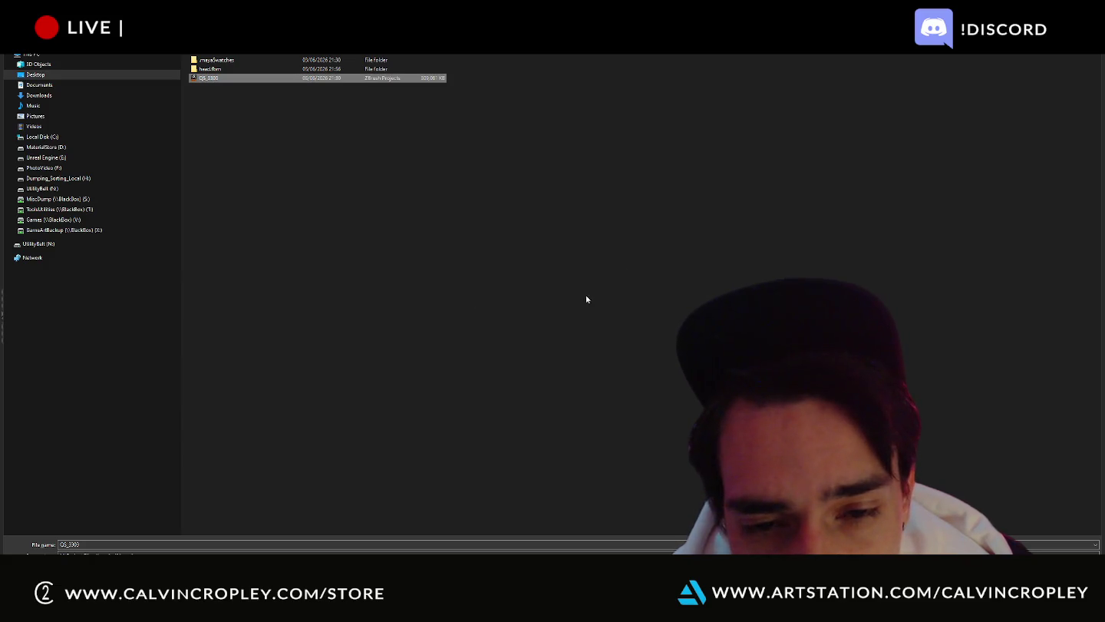
double_click(312, 78)
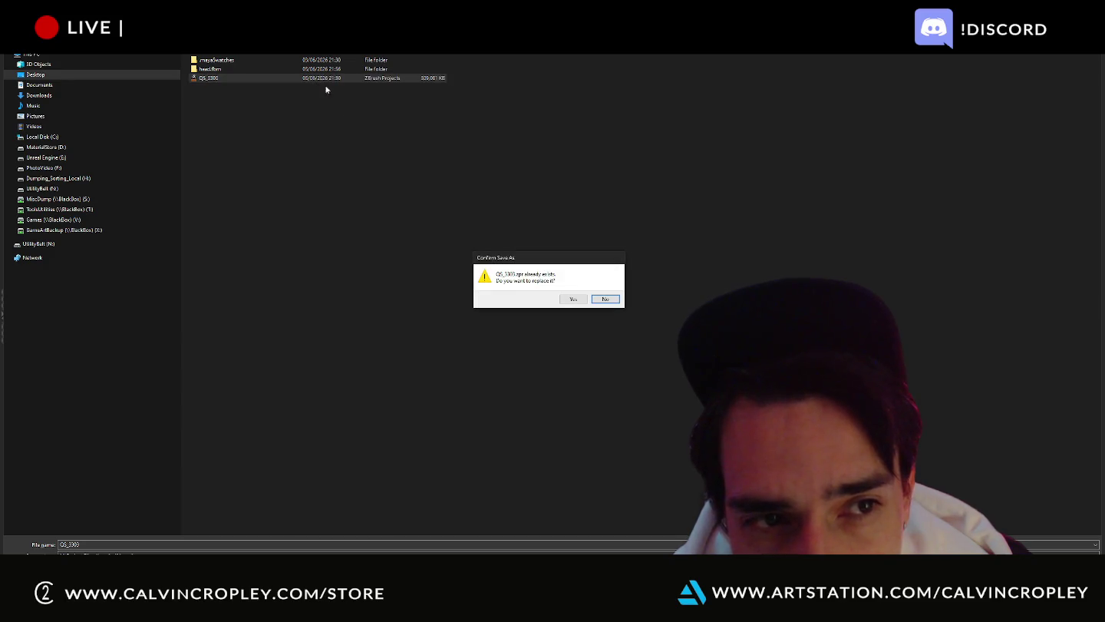
click(605, 299)
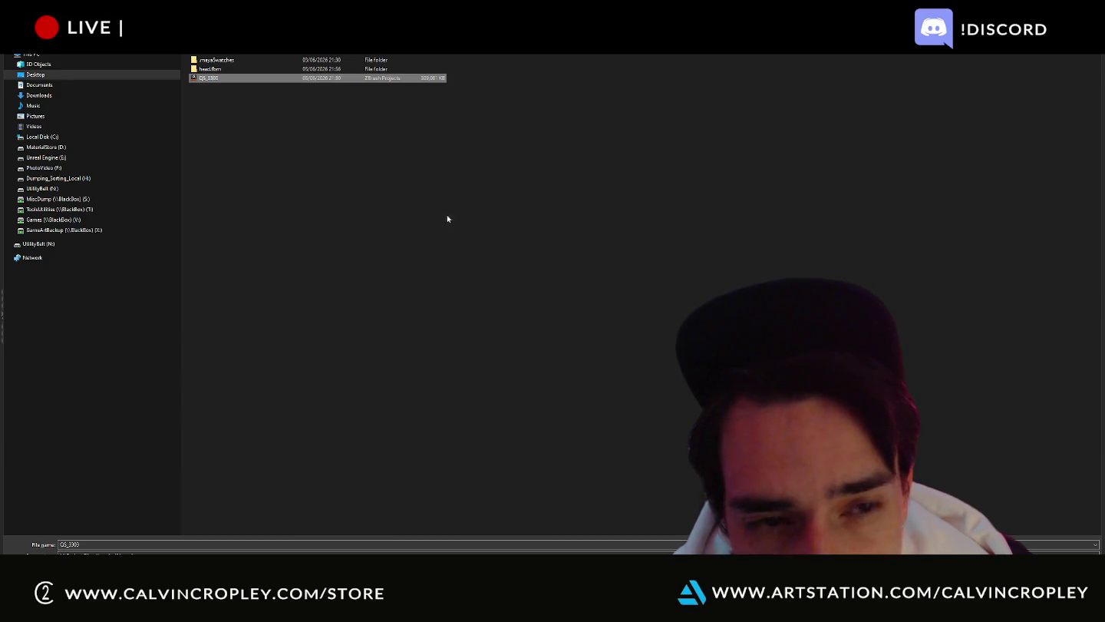
double_click(129, 544)
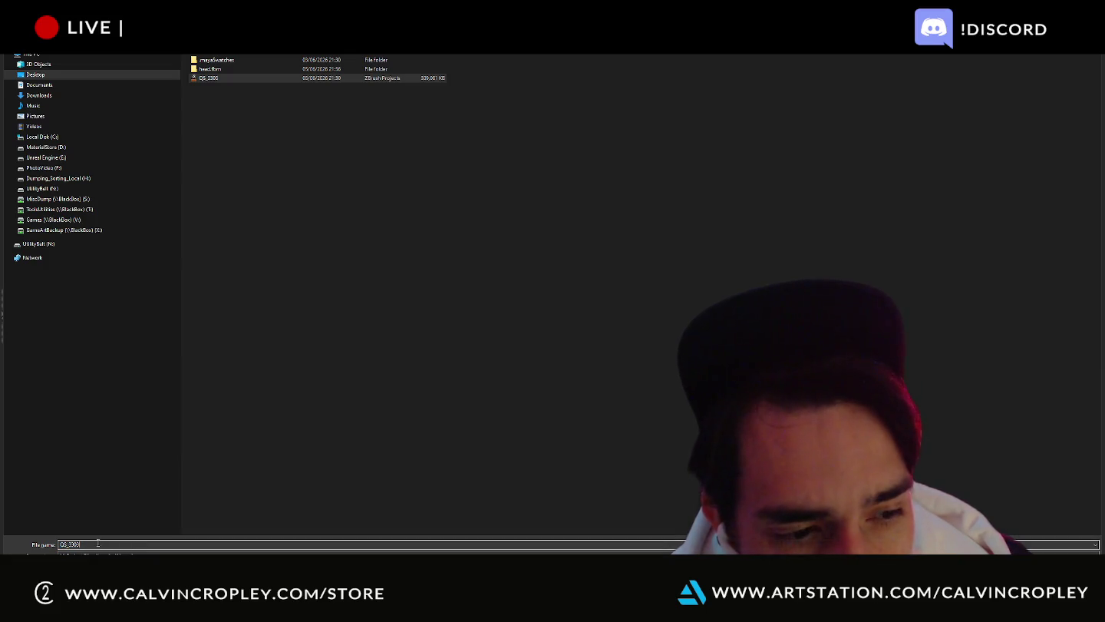
text(QS_3301)
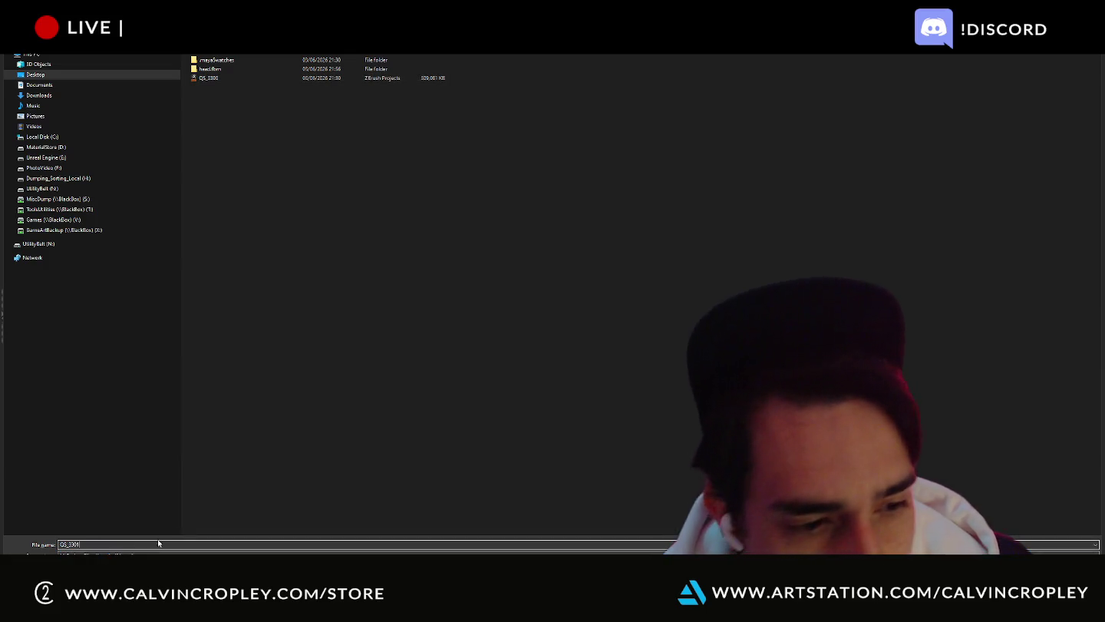
text(_)
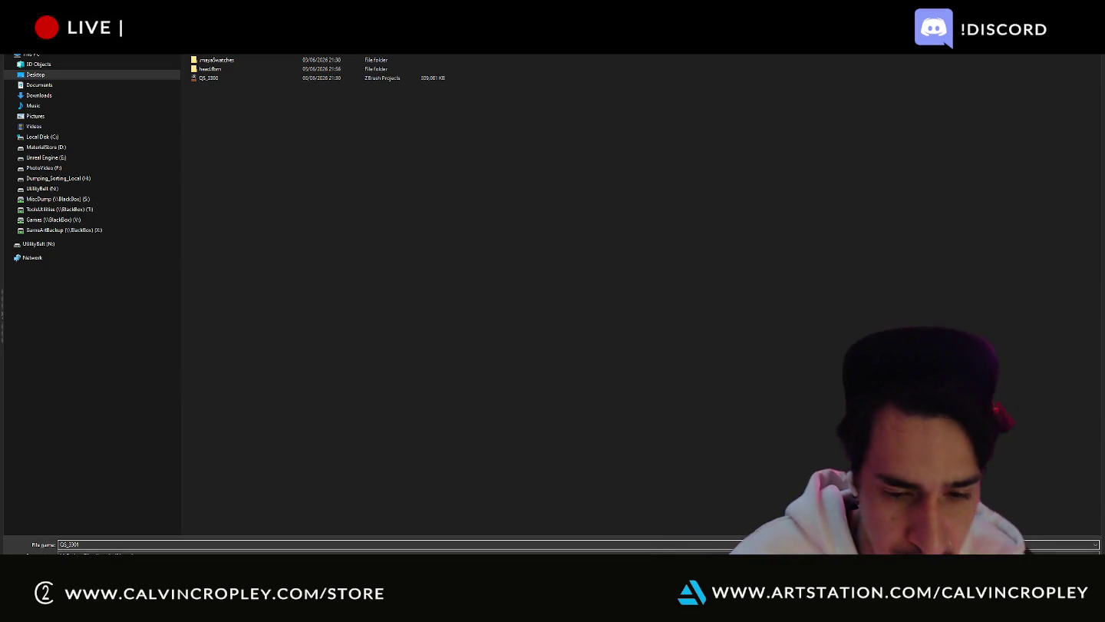
text(recent)
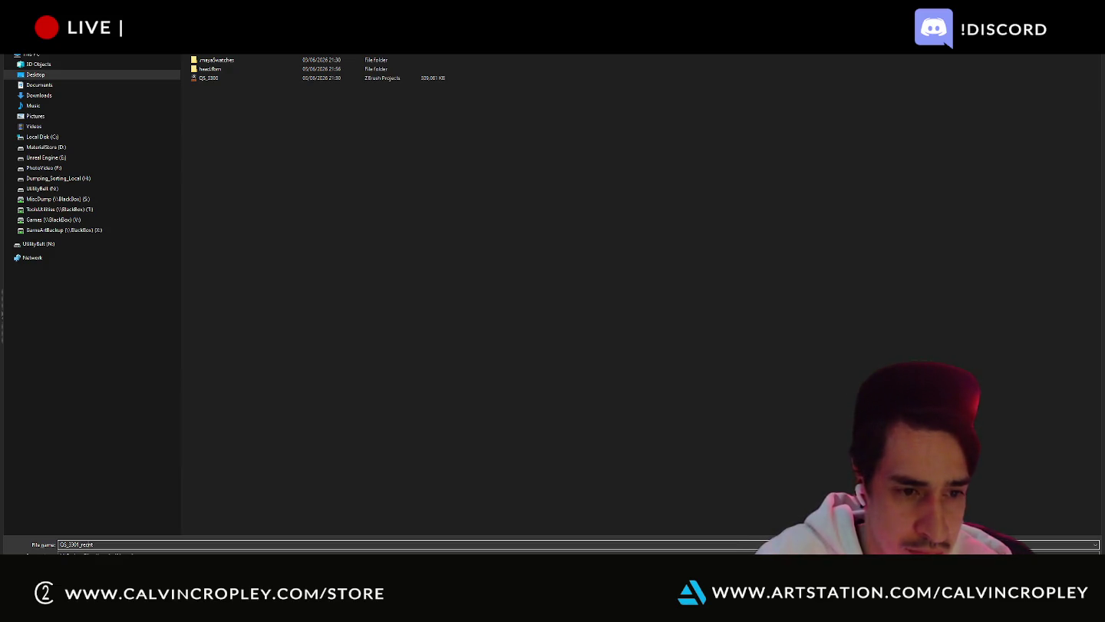
key(Return)
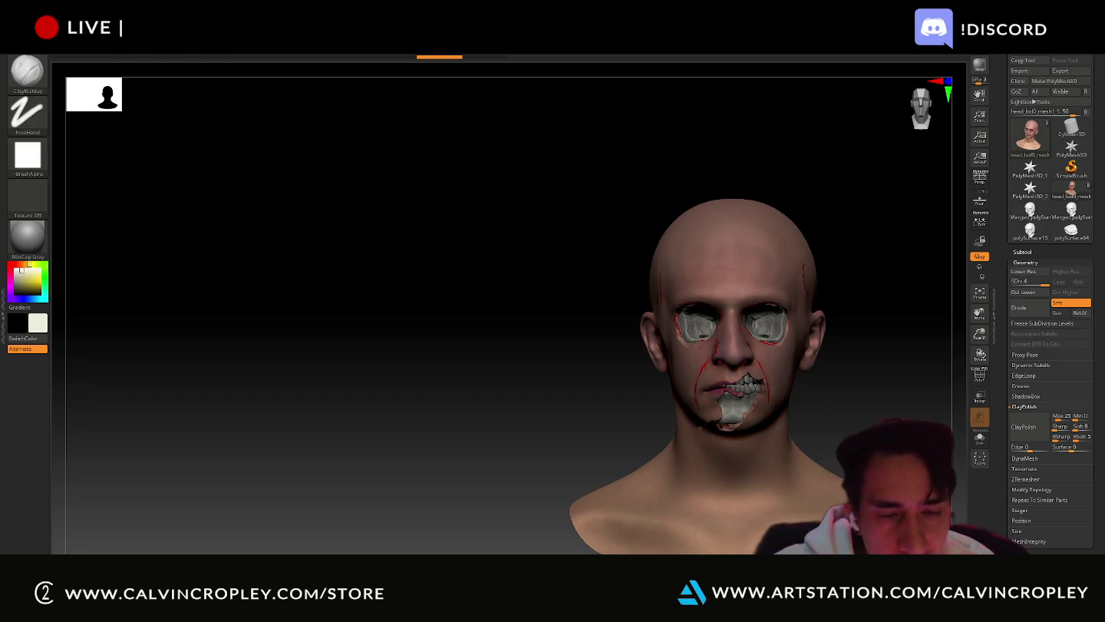
- Tear the jaw skin open near the ear to expose the skull
drag(862, 335, 772, 421)
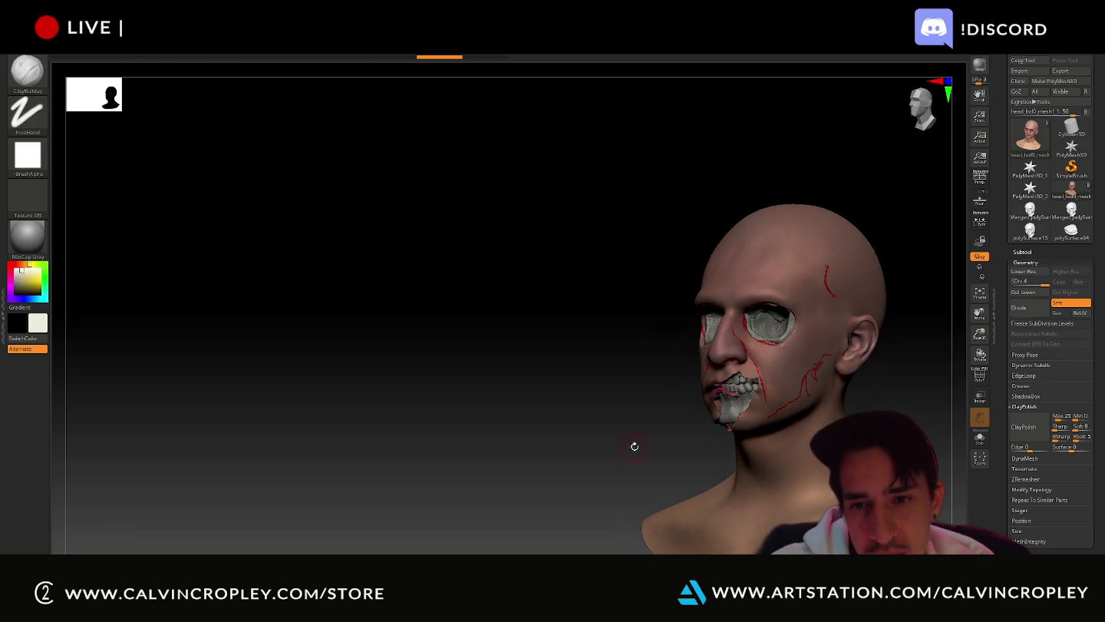
drag(635, 446, 673, 446)
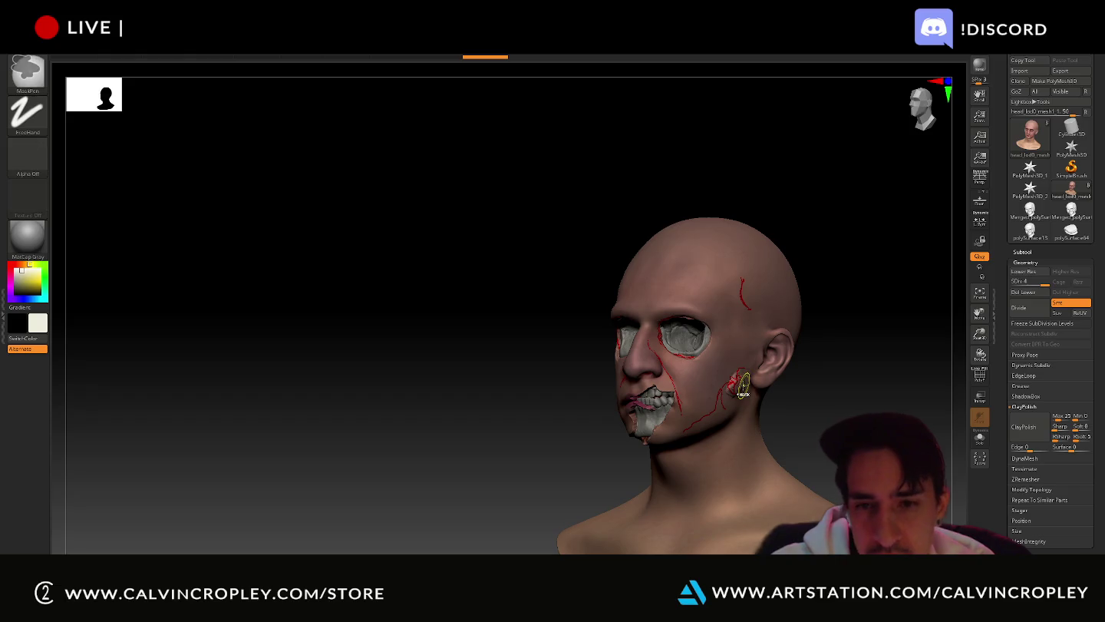
drag(741, 411, 747, 379)
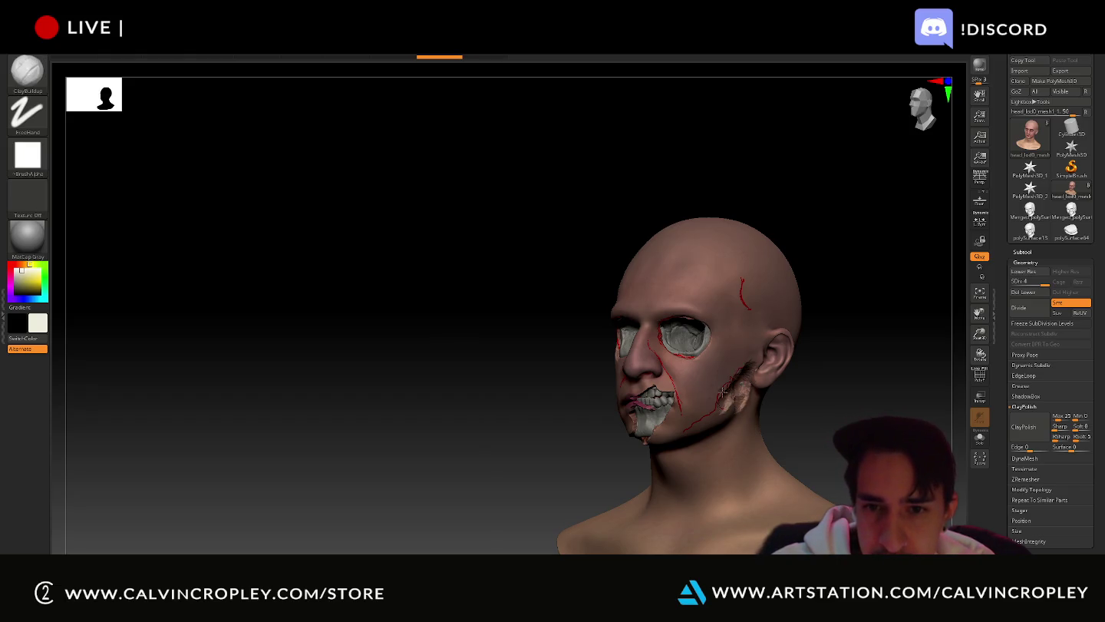
drag(723, 407, 740, 384)
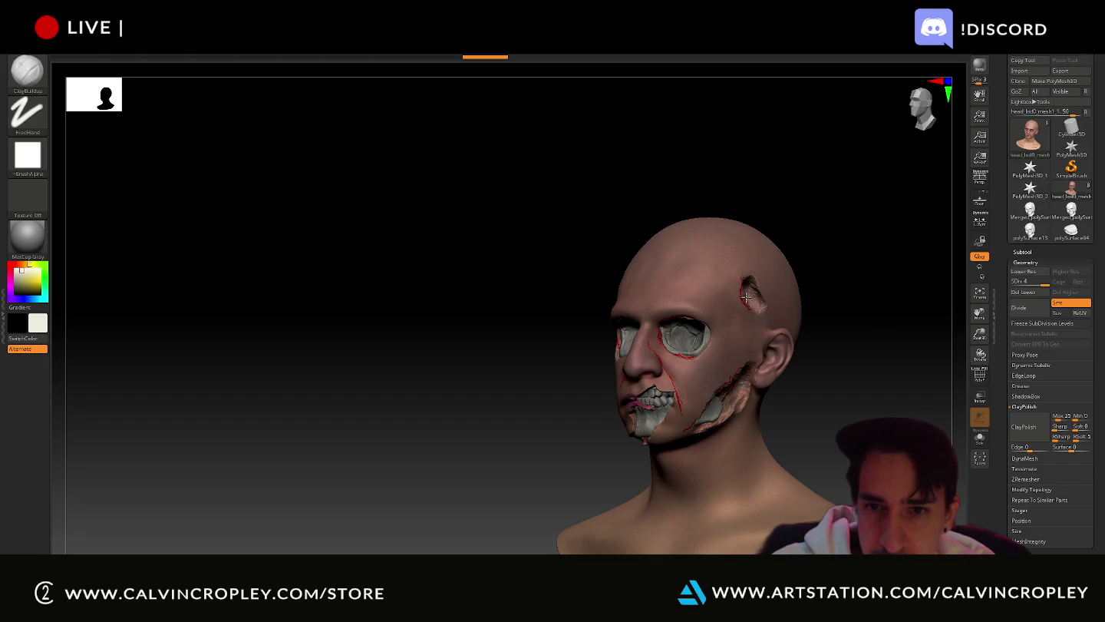
- Extend a torn opening up the head's side to the temple, orbiting around to review it
mouse_move(523, 288)
mouse_down()
mouse_move(575, 307)
mouse_move(731, 307)
mouse_up()
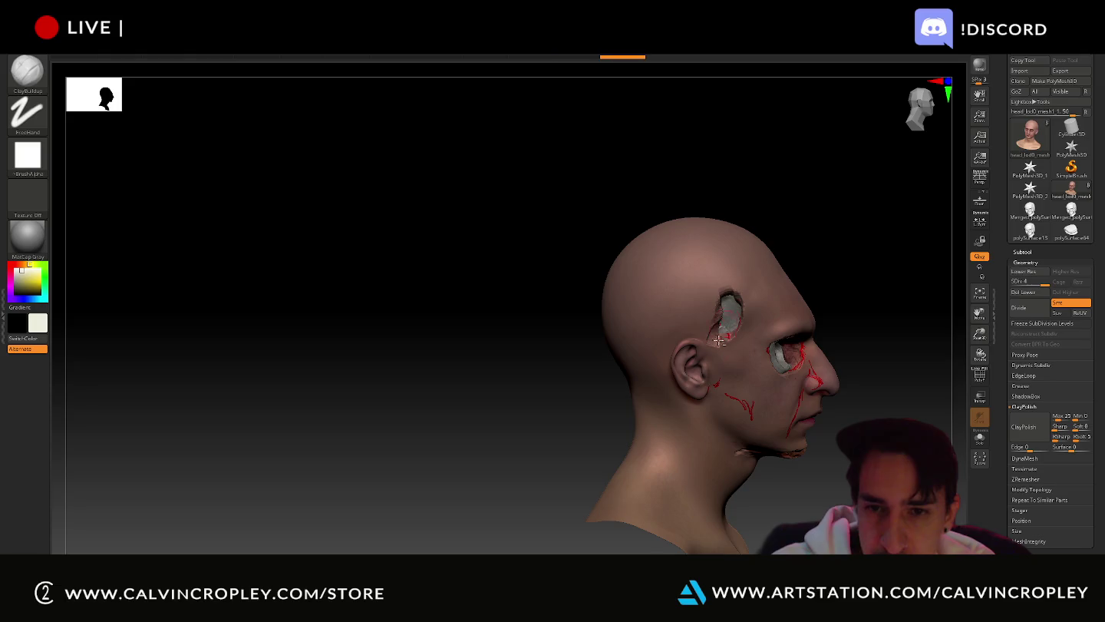
mouse_move(736, 404)
mouse_down()
mouse_move(754, 405)
mouse_move(767, 442)
mouse_up()
drag(802, 468, 826, 466)
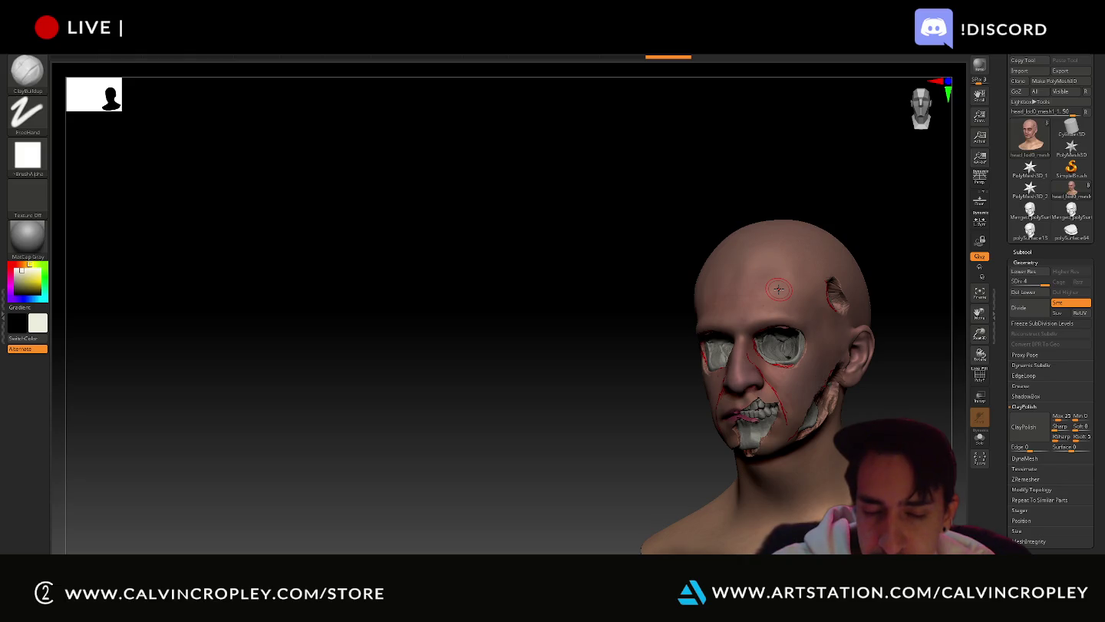
alt+drag(643, 293, 491, 253)
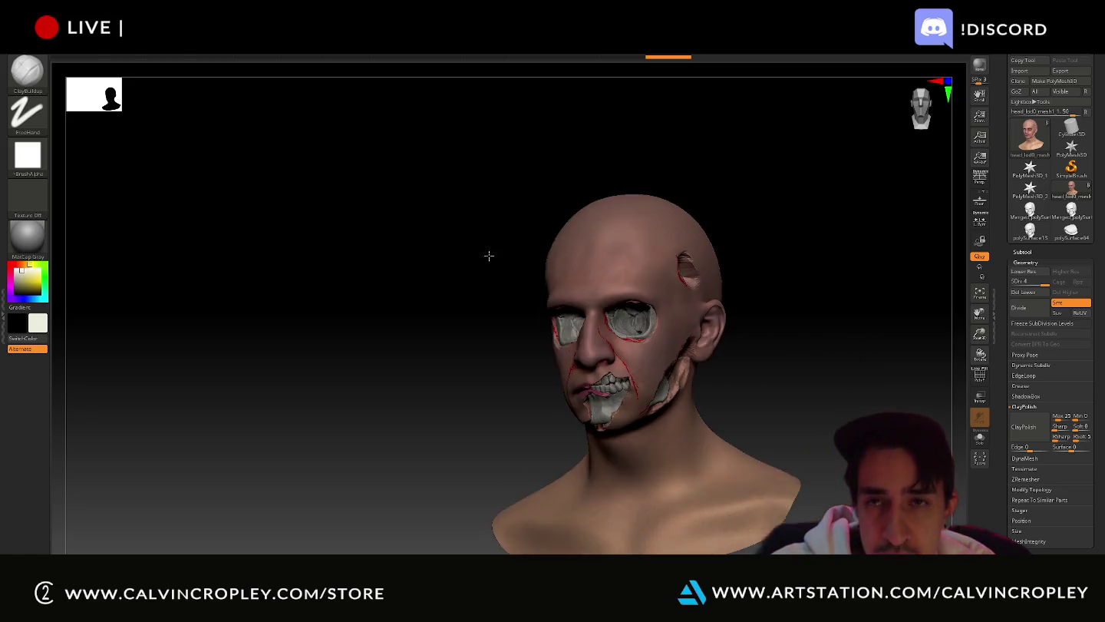
mouse_move(760, 237)
mouse_down()
mouse_move(797, 231)
mouse_move(770, 229)
mouse_up()
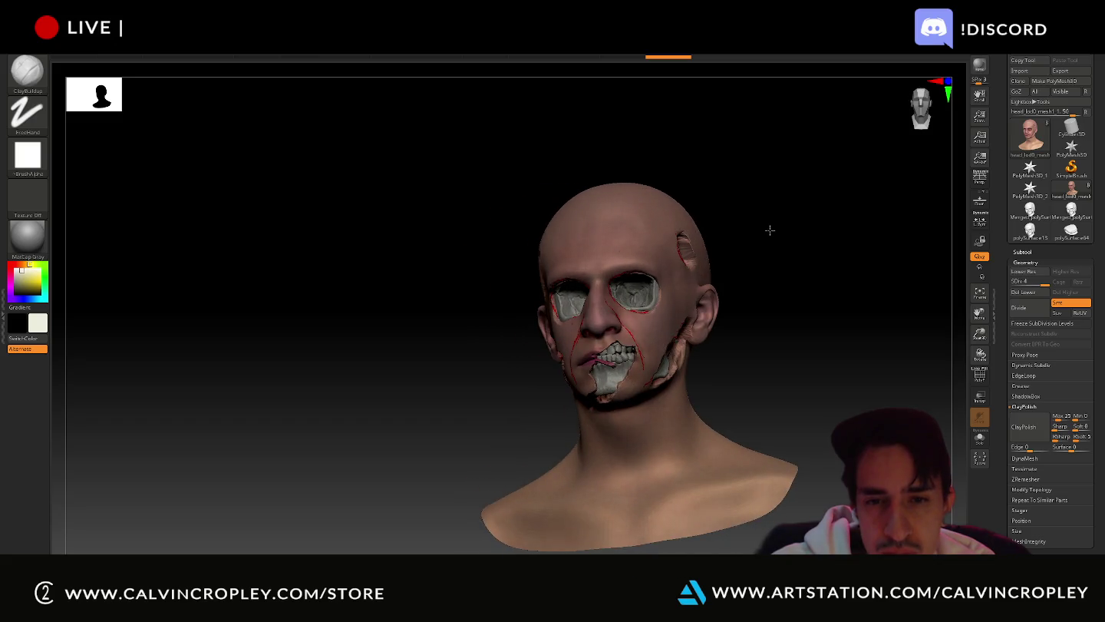
drag(770, 229, 758, 232)
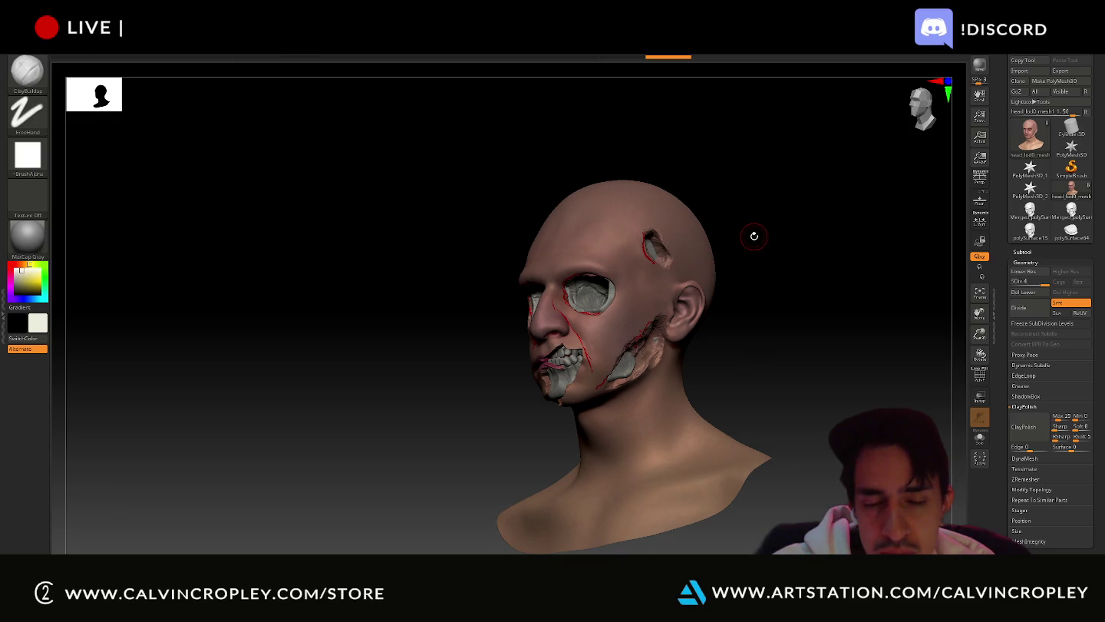
drag(756, 238, 766, 247)
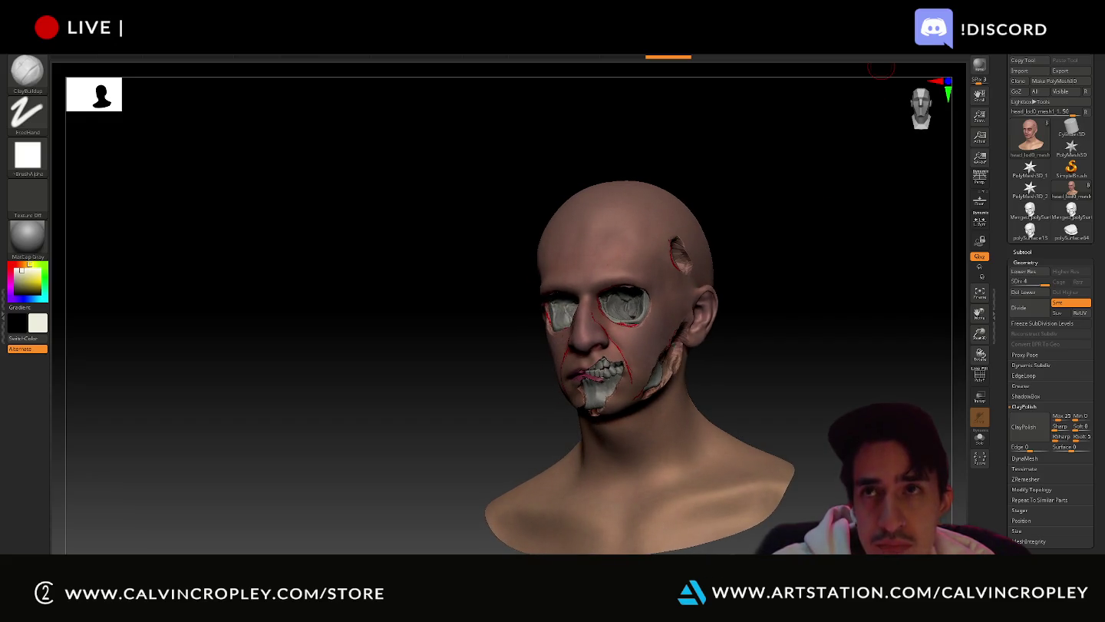
drag(889, 390, 827, 375)
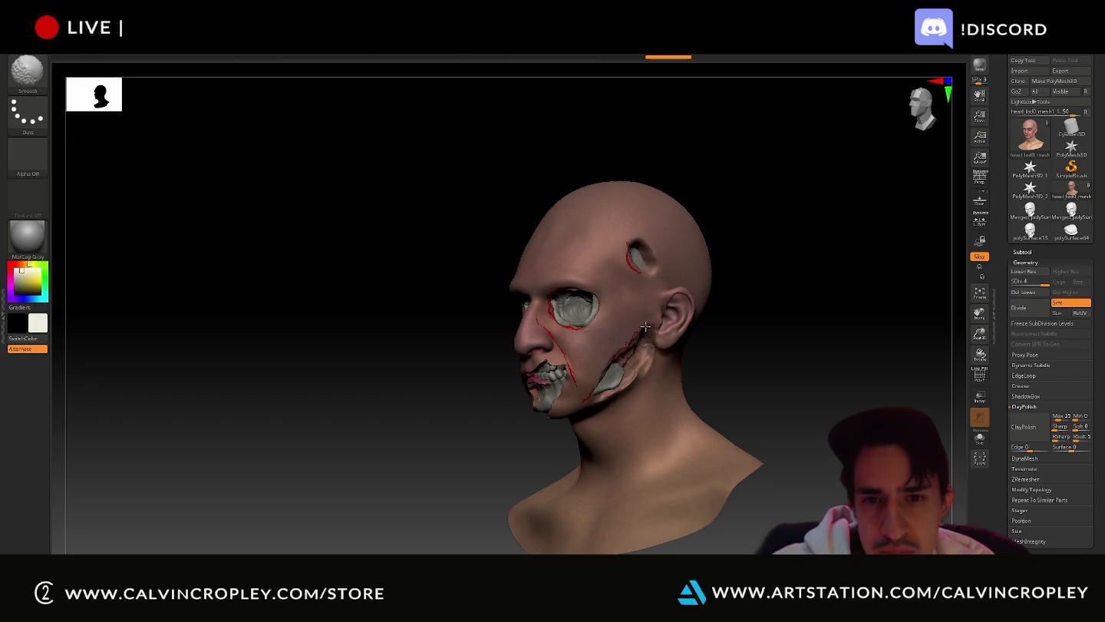
drag(466, 407, 570, 411)
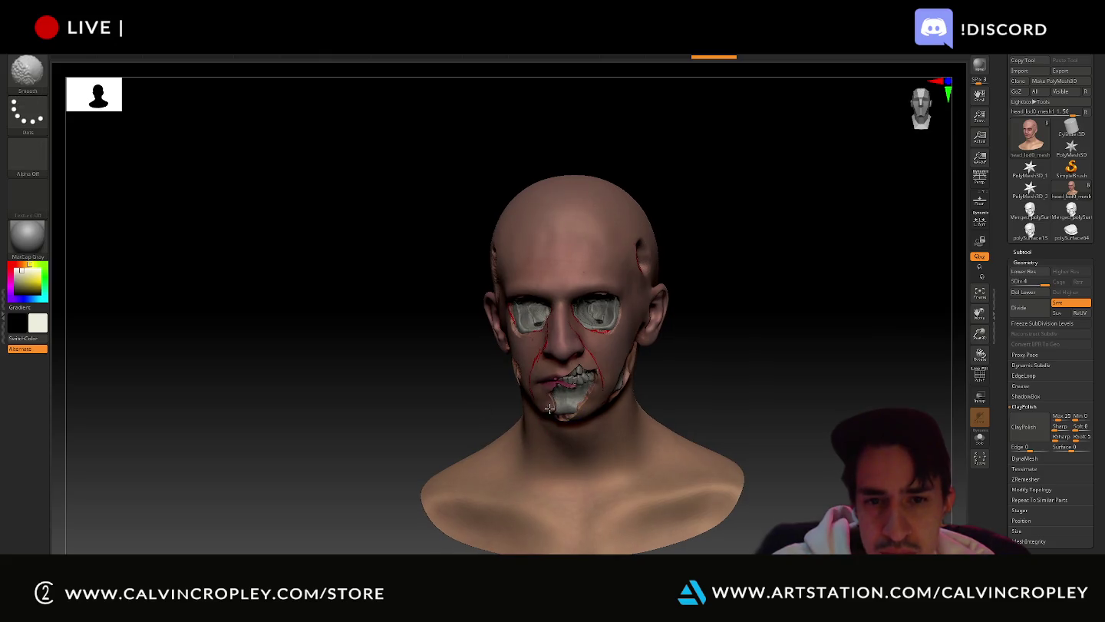
- Review the torn head from profile and front, then make the eyes part polySurface14 active
drag(488, 380, 532, 395)
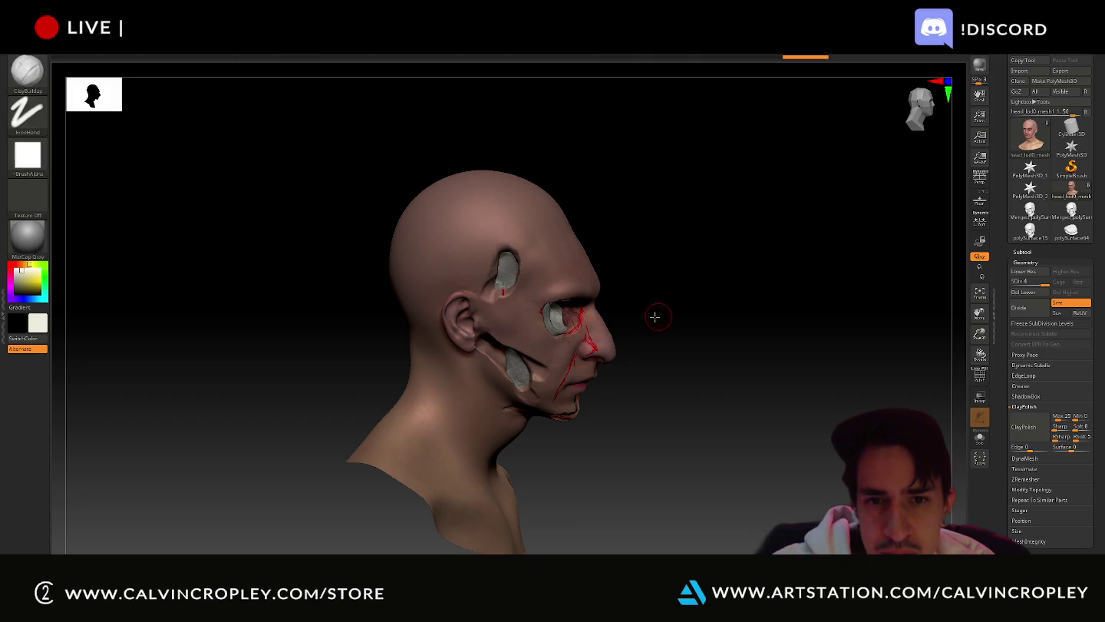
drag(656, 315, 618, 307)
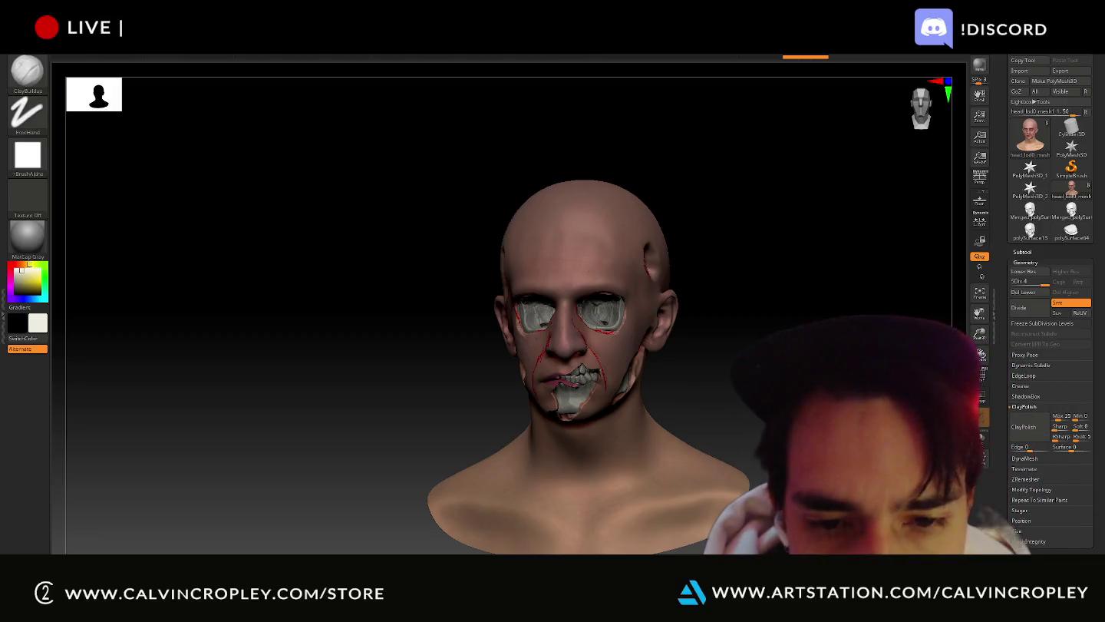
drag(307, 307, 295, 334)
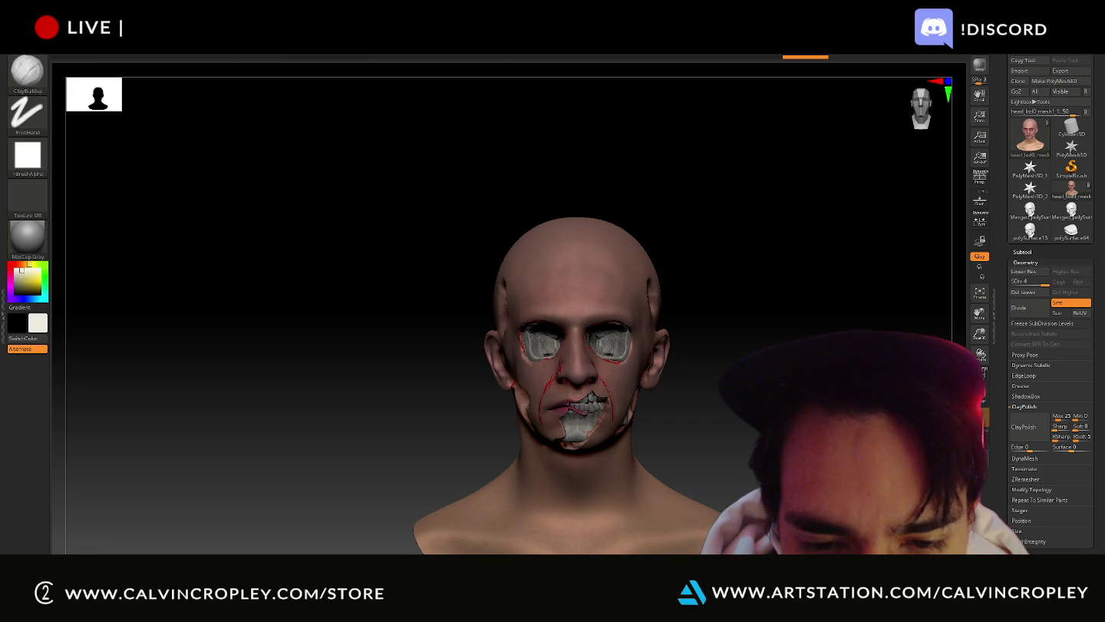
alt+click(622, 344)
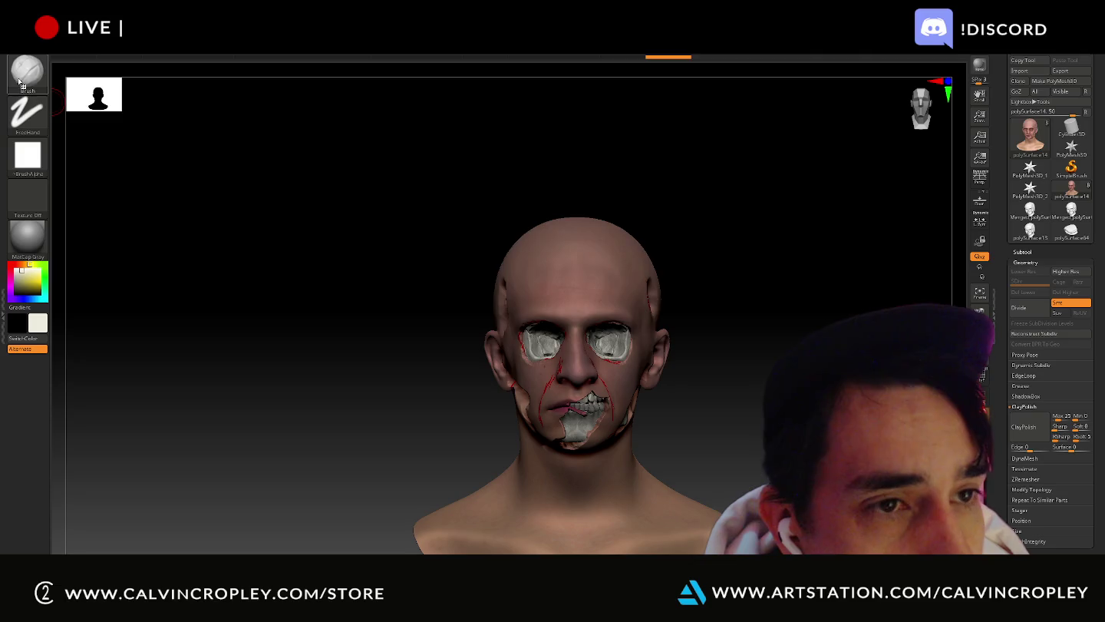
- Select the Move Topological brush and zoom in on the head's right side
click(20, 83)
click(577, 168)
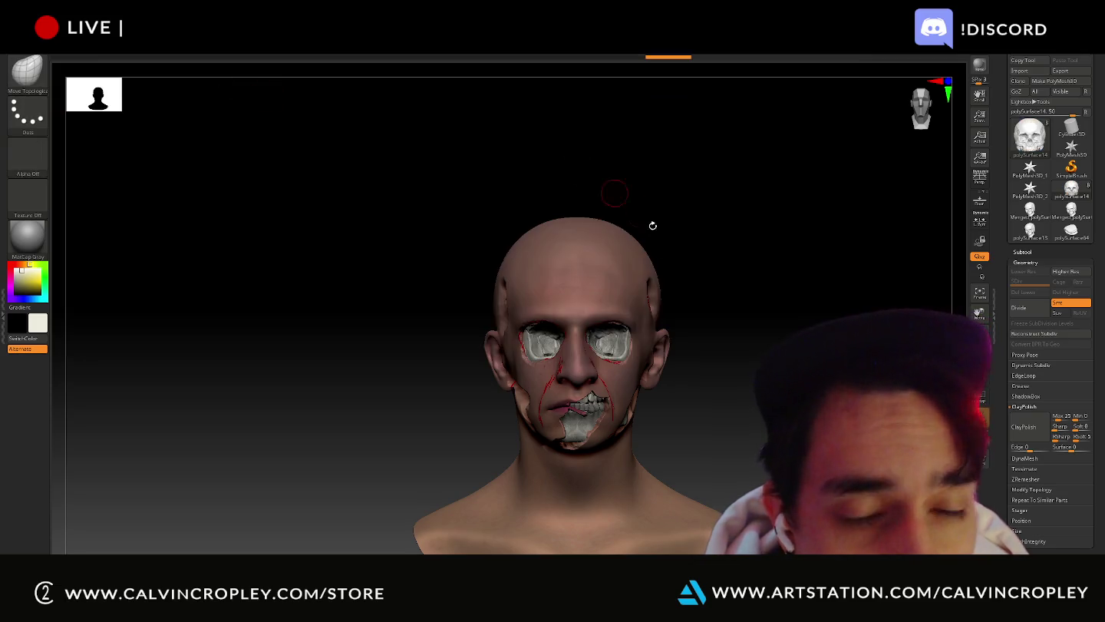
scroll(815, 332, up, 1)
scroll(815, 332, up, 3)
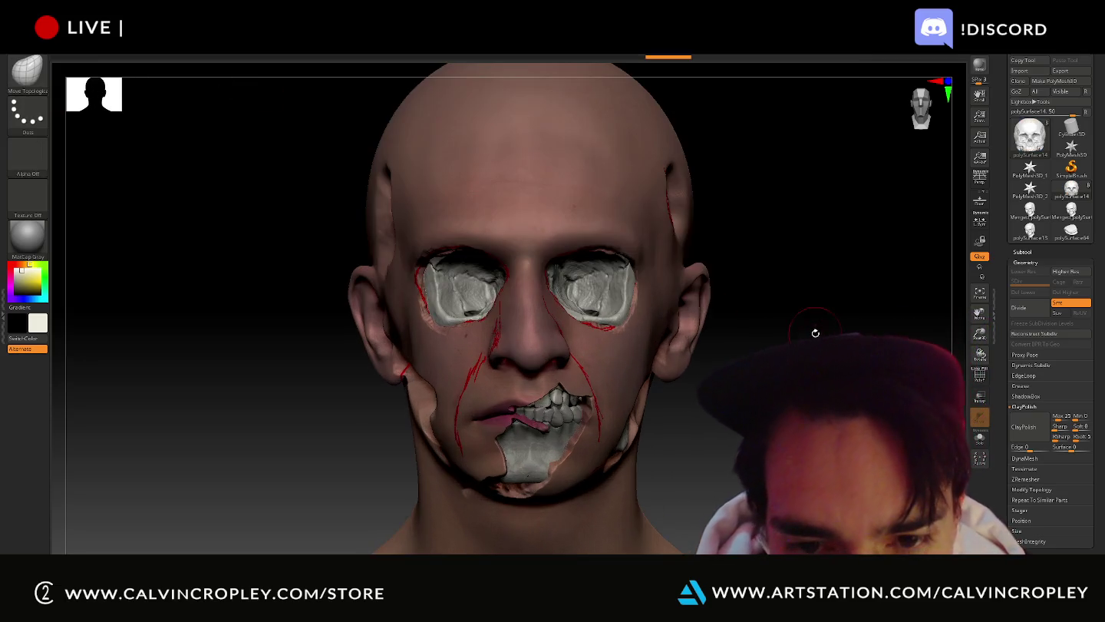
drag(815, 333, 697, 327)
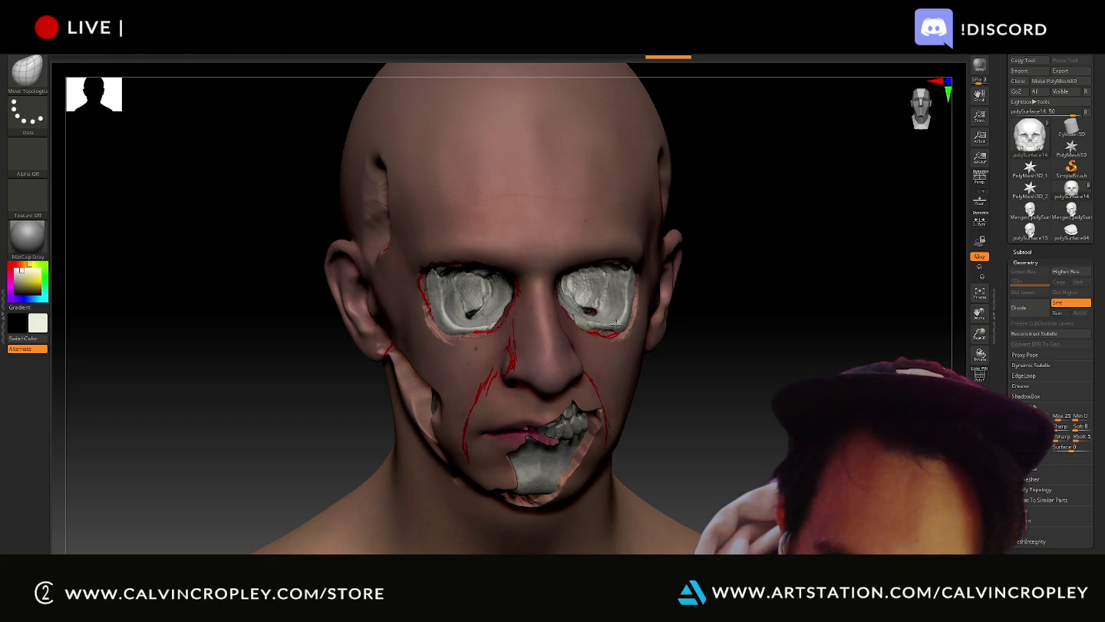
- Make head_lod0_mesh1_1 the active part again and expand the Subtool list
key(ctrl)
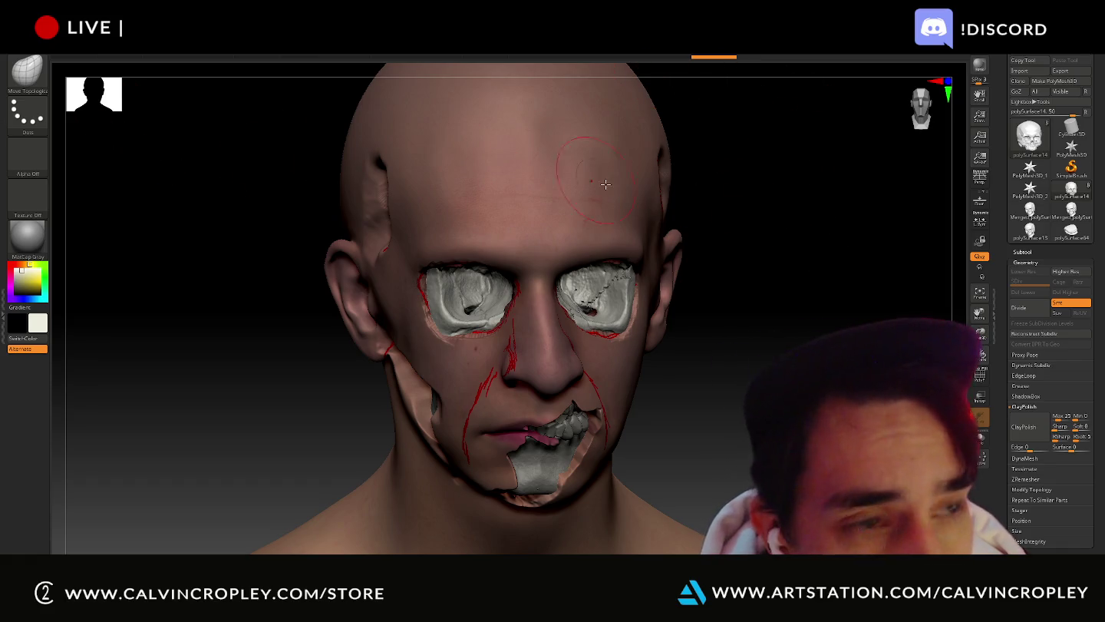
alt+click(549, 466)
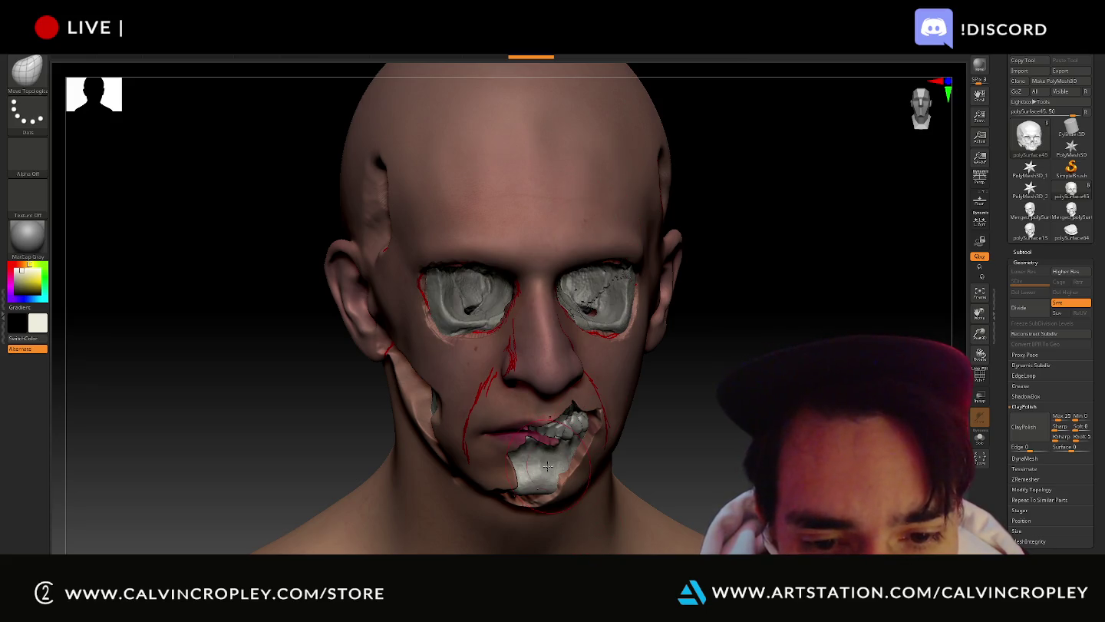
alt+click(615, 182)
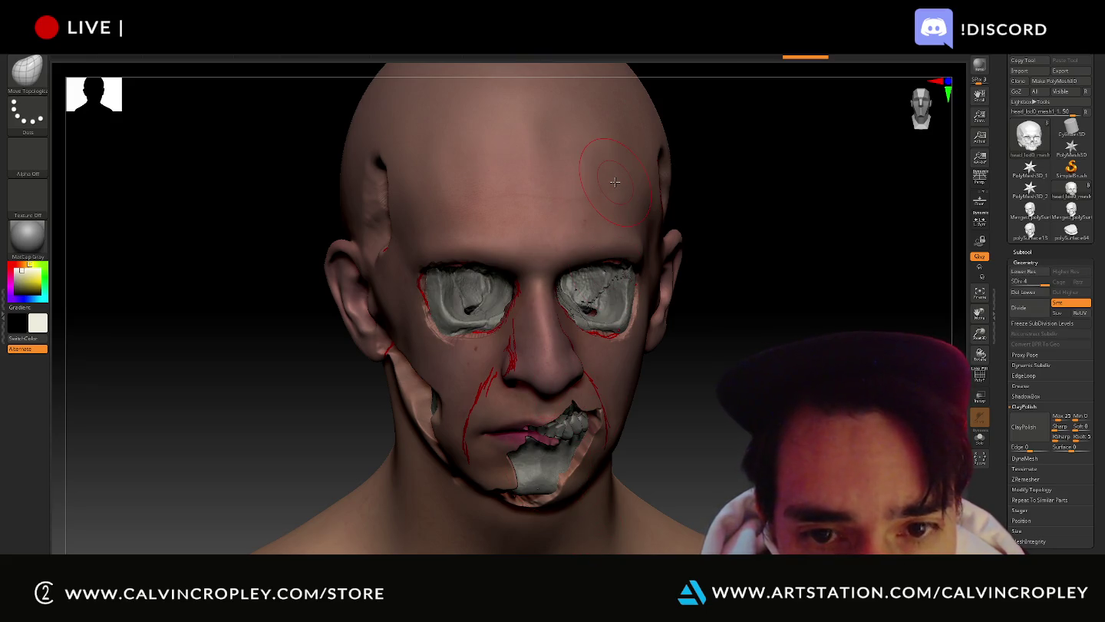
click(1026, 254)
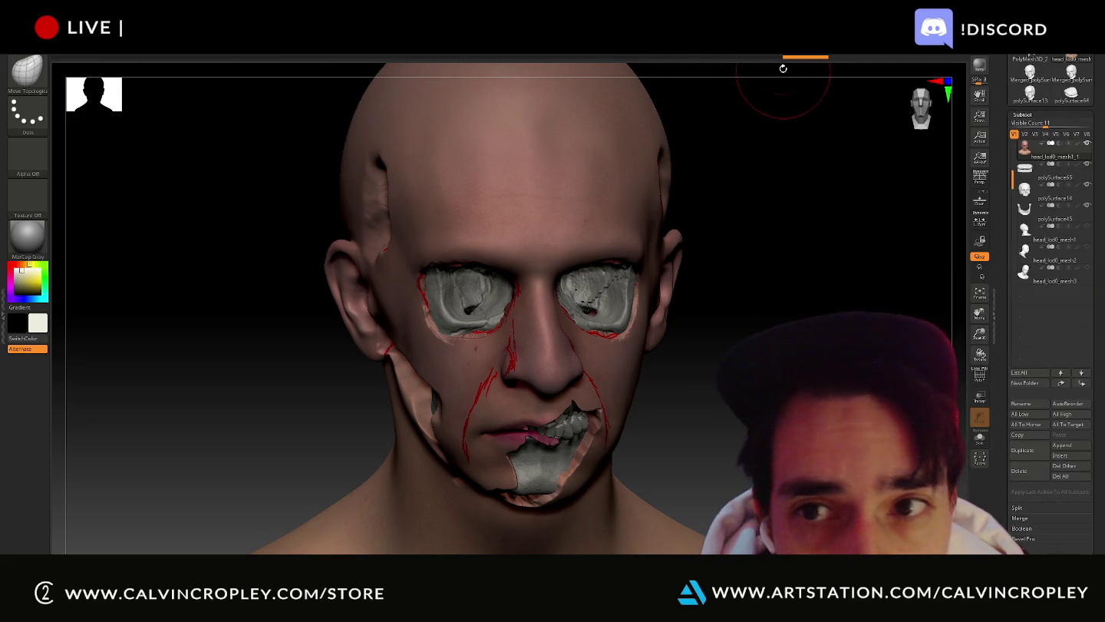
- Select the teeth subtool, hide polySurface65, and switch to the V2 visibility set
key(d)
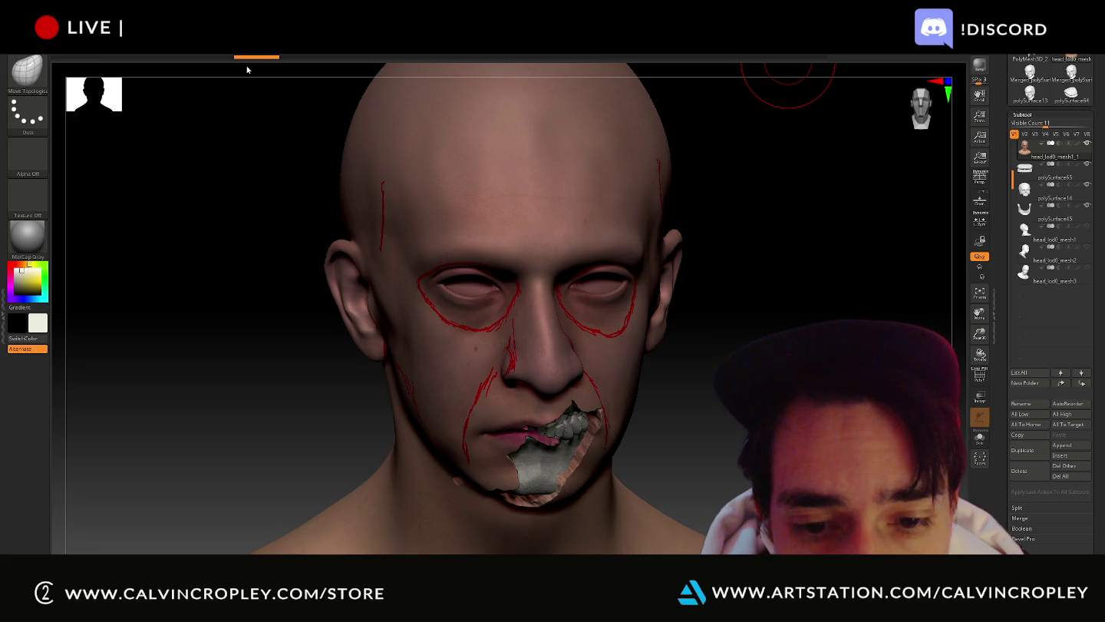
mouse_move(730, 384)
mouse_down()
mouse_move(763, 332)
mouse_move(787, 334)
mouse_up()
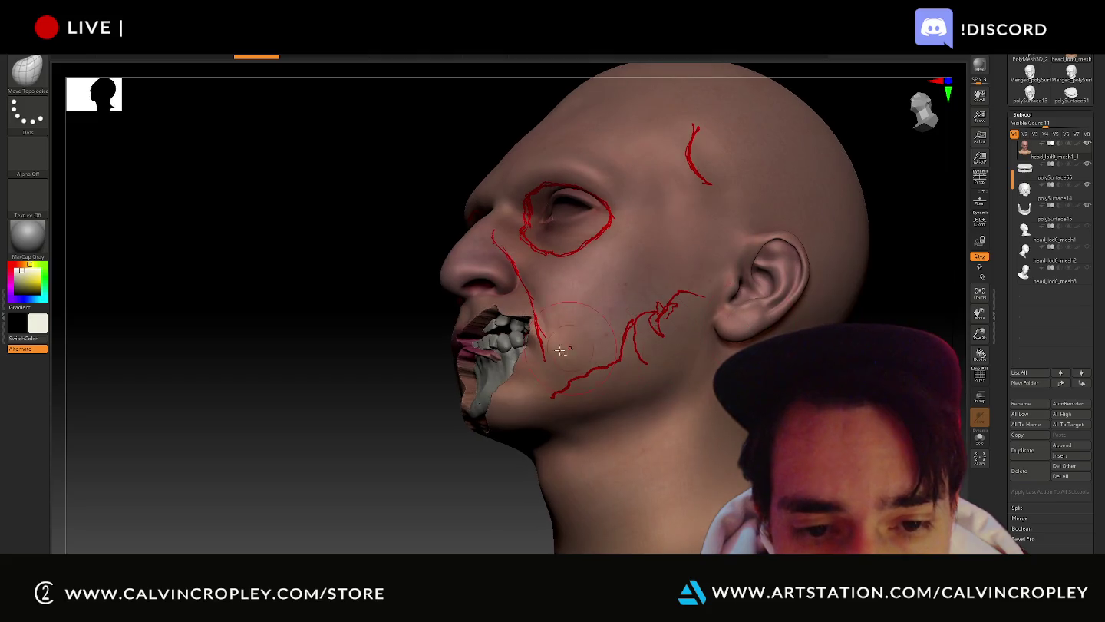
alt+click(492, 376)
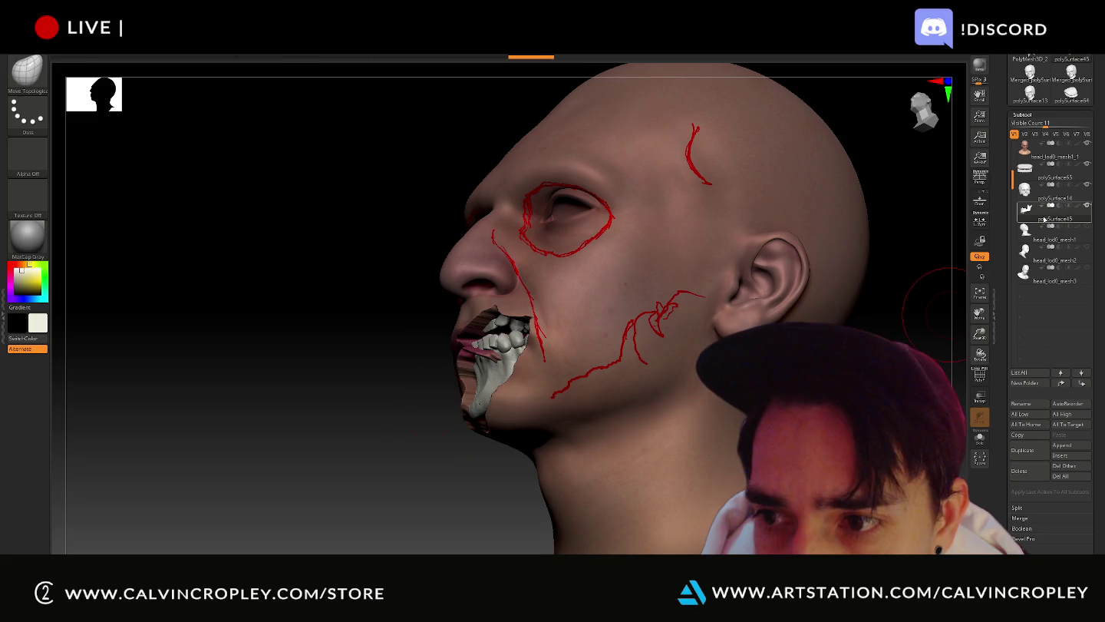
mouse_move(1055, 222)
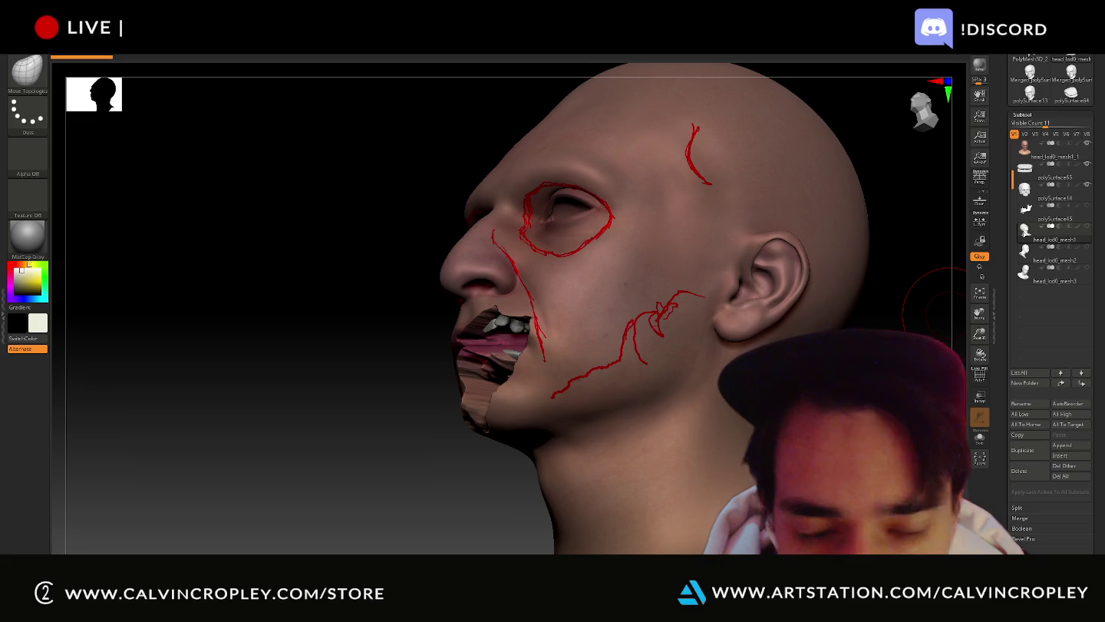
click(1088, 207)
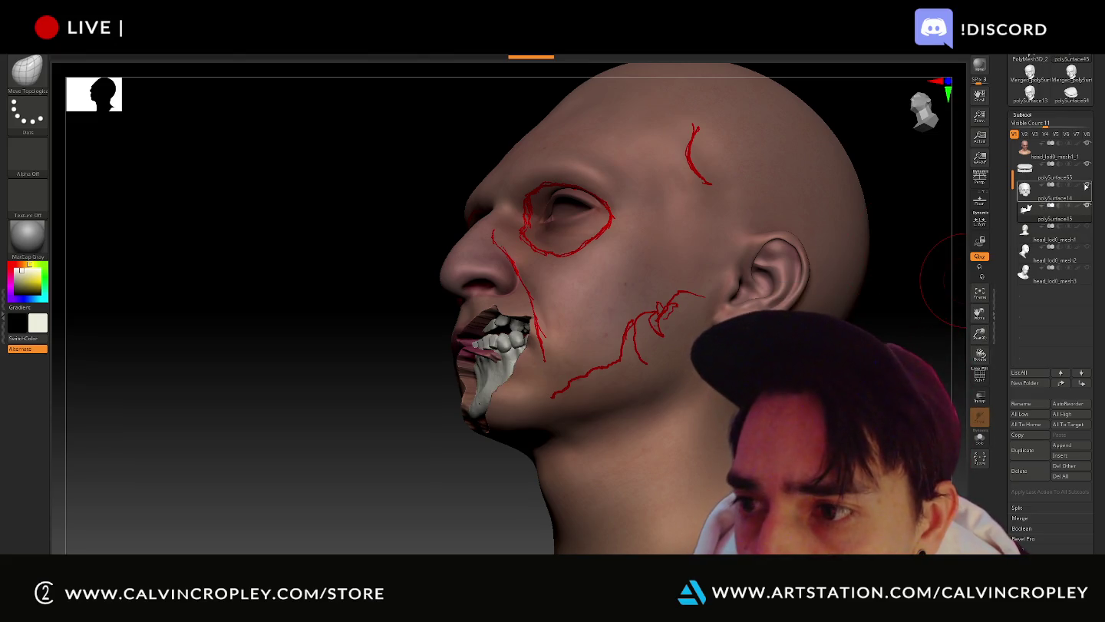
click(1087, 184)
click(1025, 135)
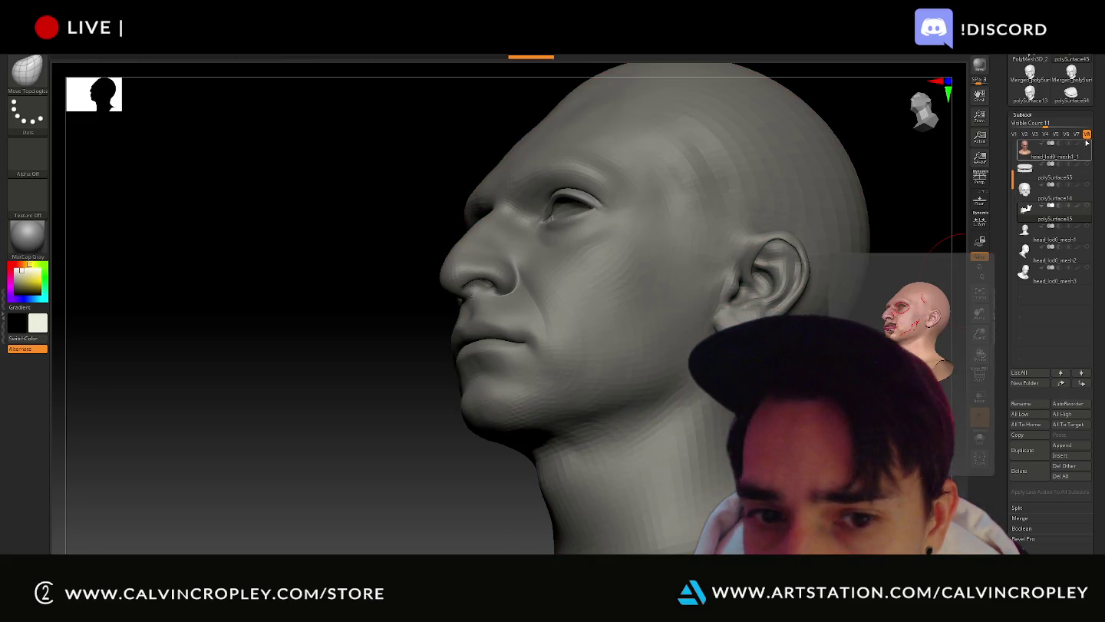
- Return to visibility set V1 and solo the lower jaw to inspect it from several angles
click(1014, 134)
click(1087, 144)
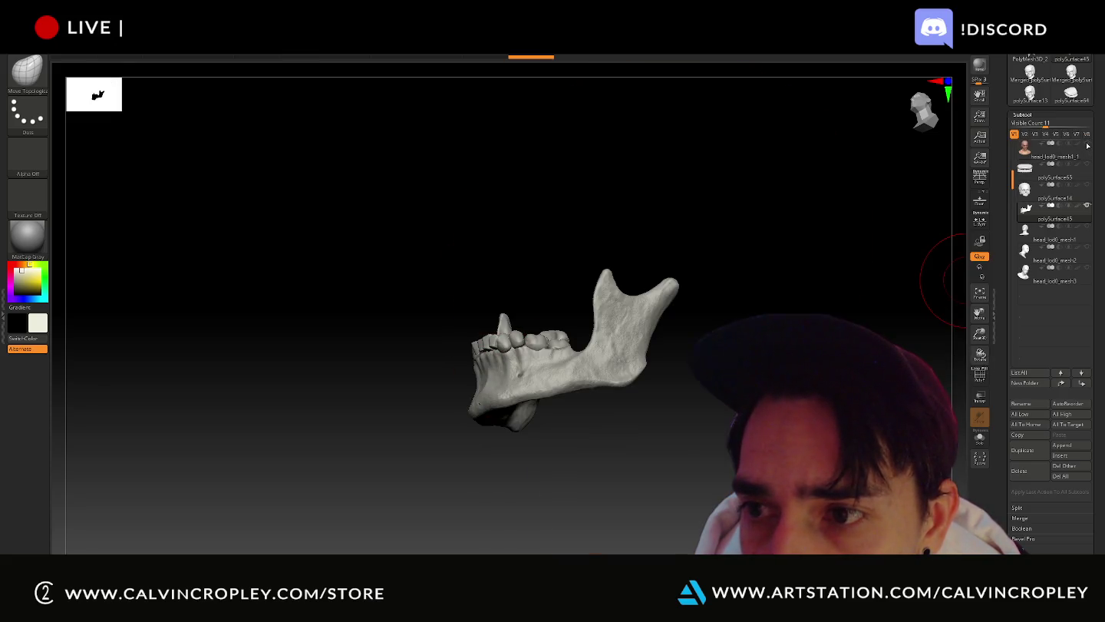
mouse_move(746, 187)
mouse_down()
mouse_move(766, 152)
mouse_move(792, 171)
mouse_move(802, 309)
mouse_move(789, 309)
mouse_move(855, 328)
mouse_move(852, 551)
mouse_move(822, 291)
mouse_up()
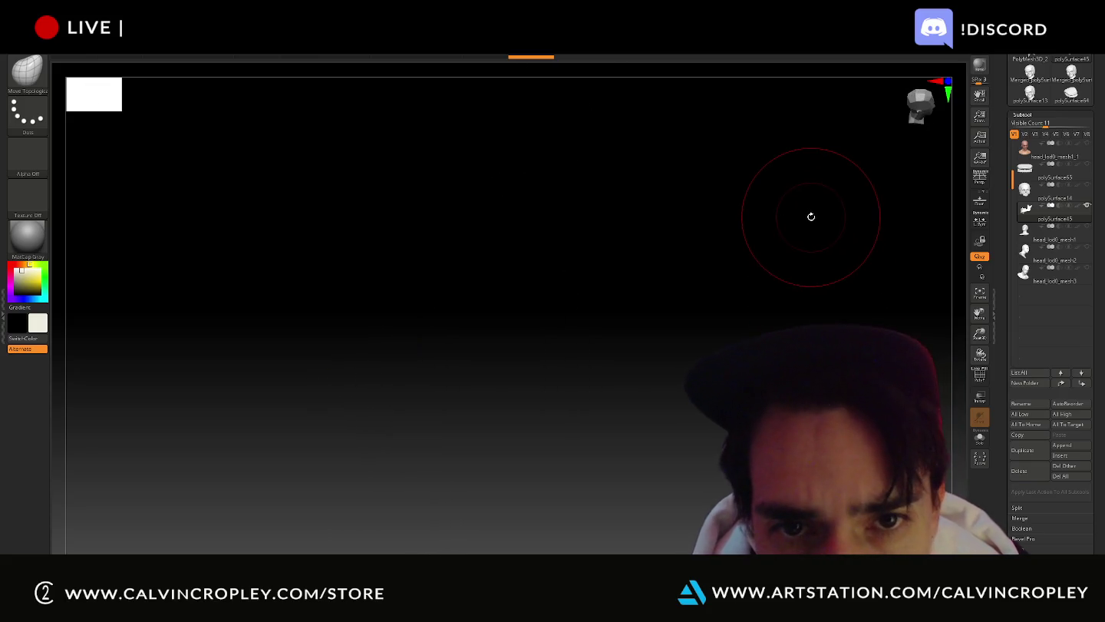
mouse_move(811, 217)
mouse_down()
mouse_move(806, 254)
mouse_move(852, 261)
mouse_up()
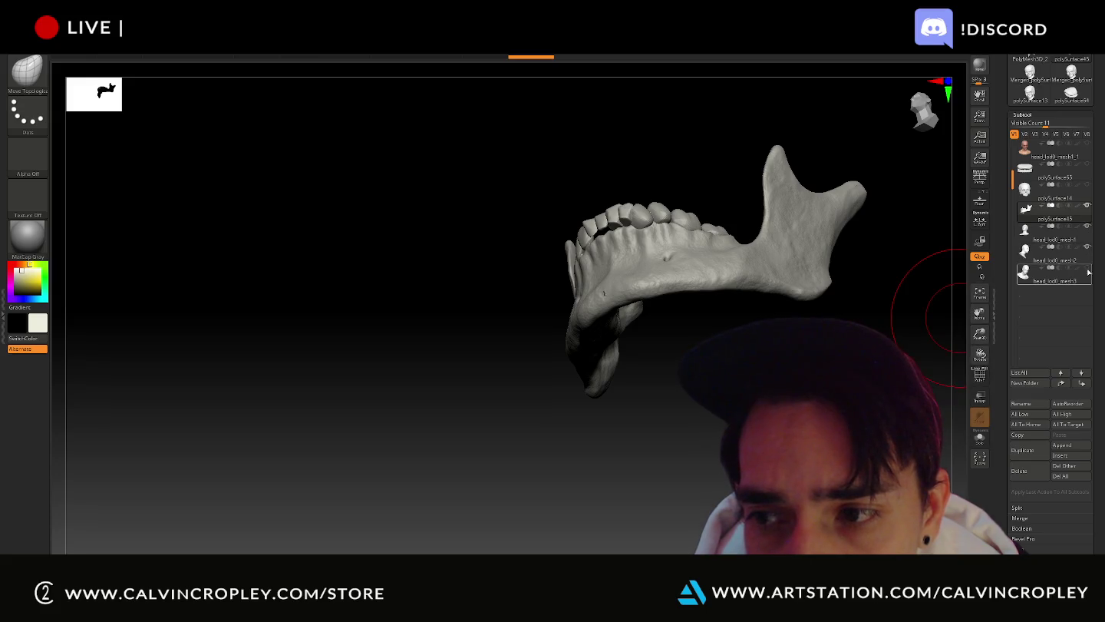
drag(979, 313, 969, 267)
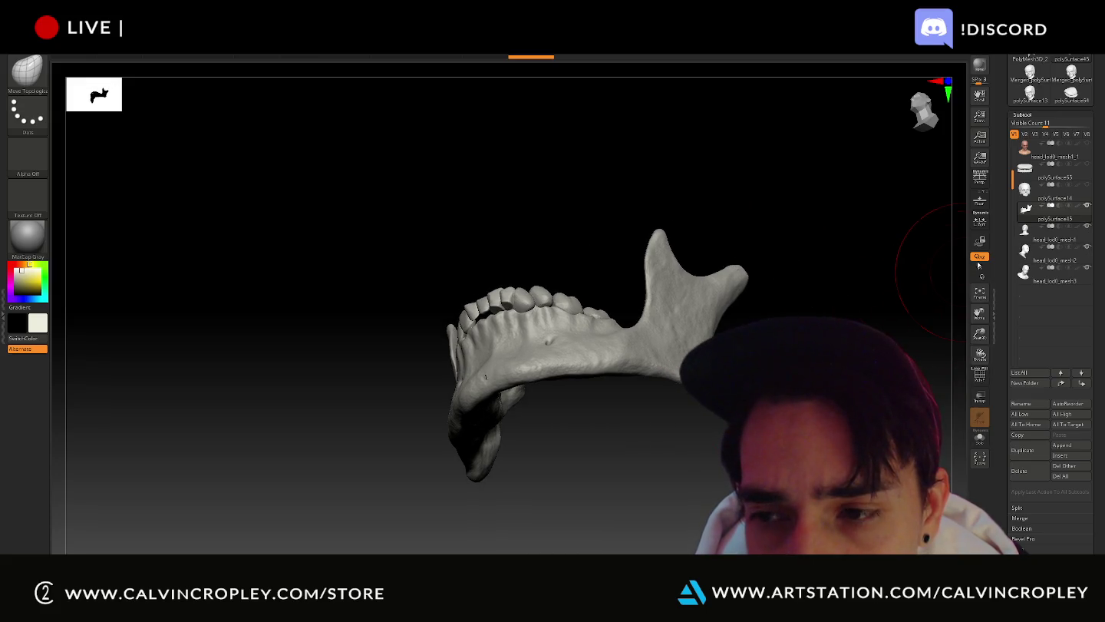
- Turn Solo off to view the full skull from the front, then unhide the skin head
click(980, 437)
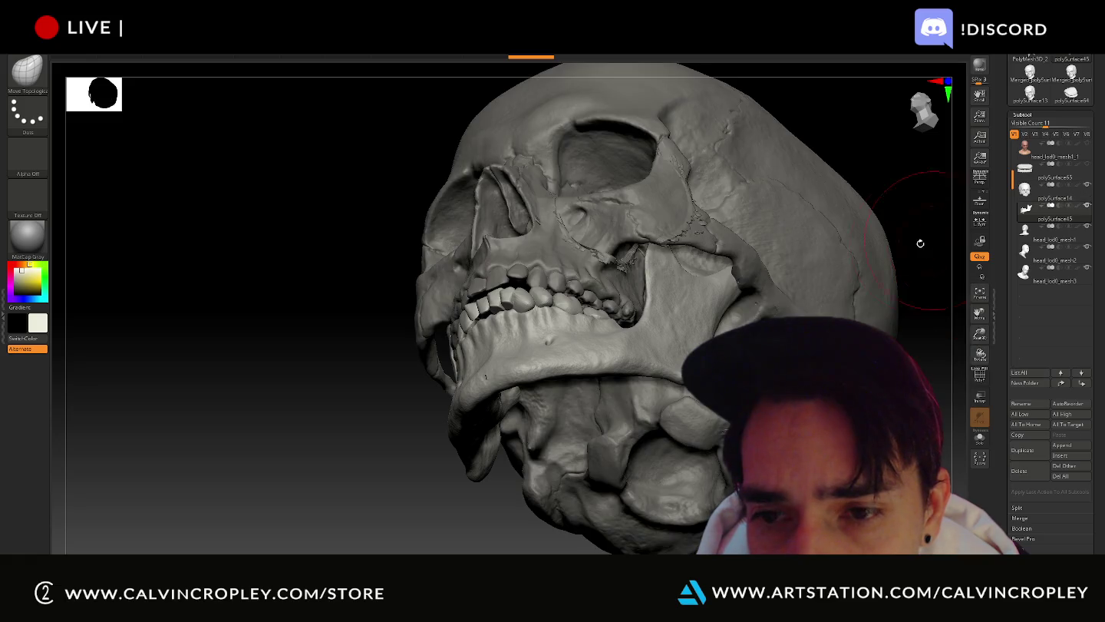
drag(864, 171, 875, 388)
mouse_move(1053, 198)
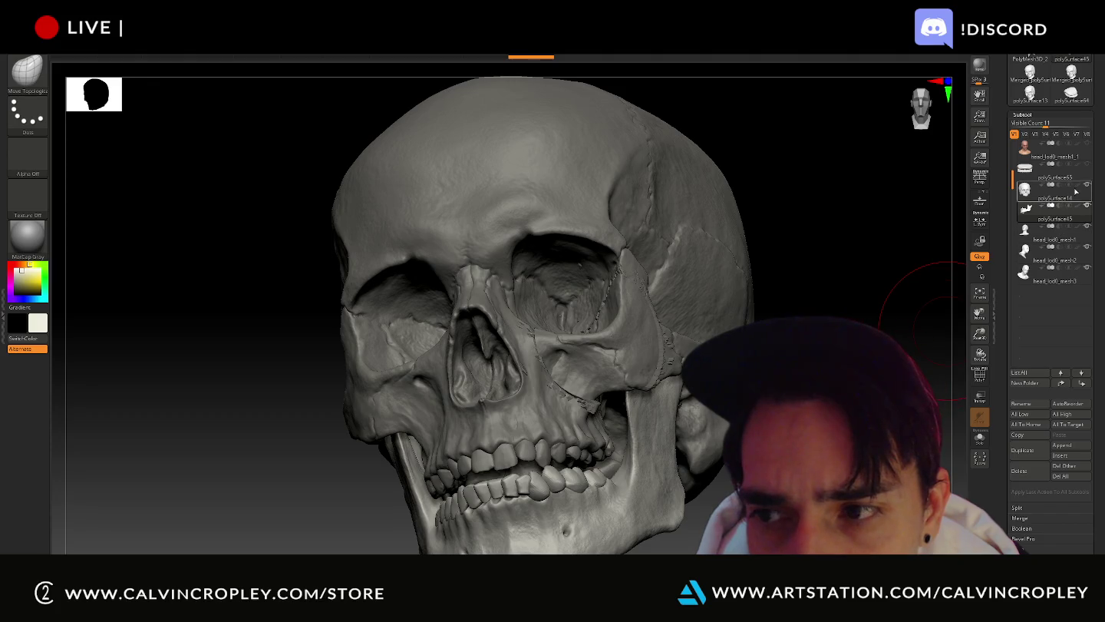
click(1088, 145)
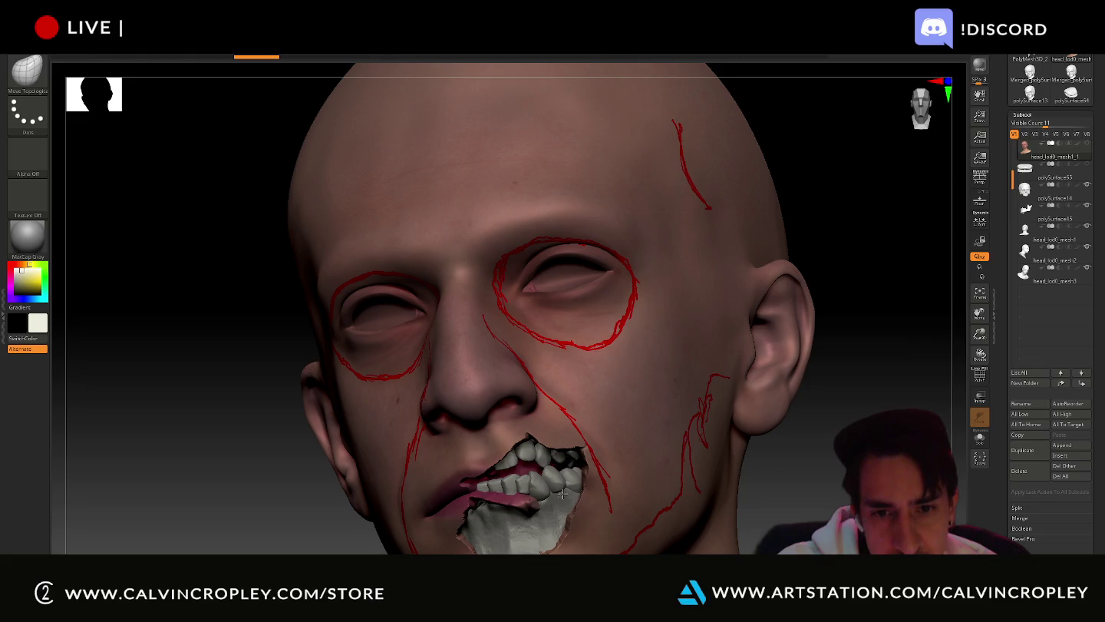
- Undo a recent mouth edit and use the Move brush to drag skin off the mouth's right side
key(ctrl+z)
key(ctrl+z)
key(ctrl+z)
key(ctrl+z)
key(ctrl+z)
key(ctrl+z)
key(ctrl+z)
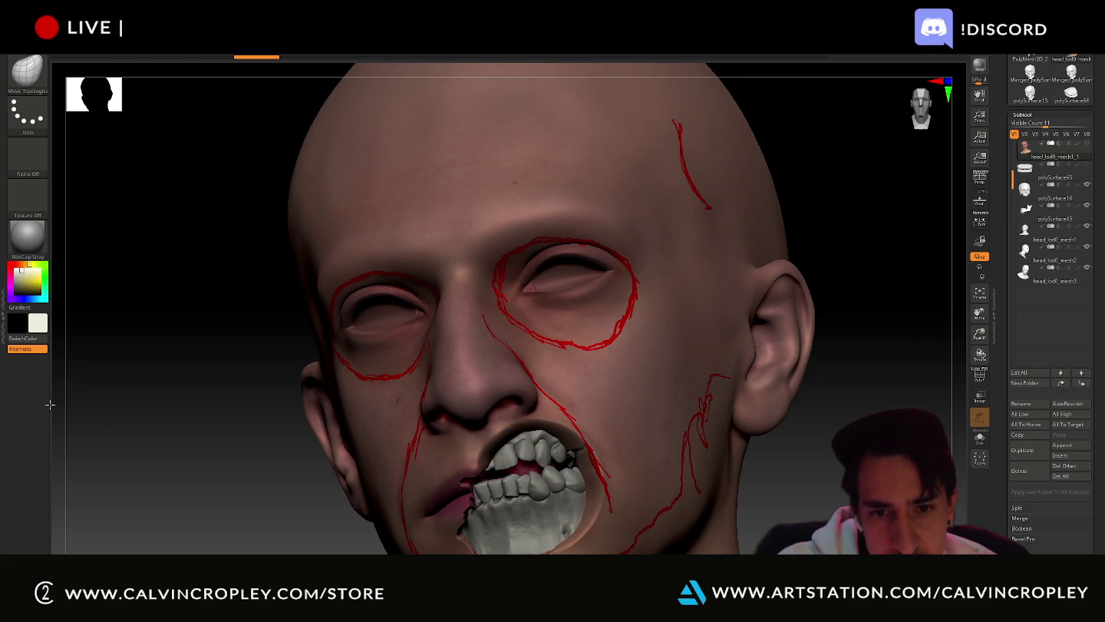
drag(279, 422, 424, 459)
drag(556, 434, 432, 304)
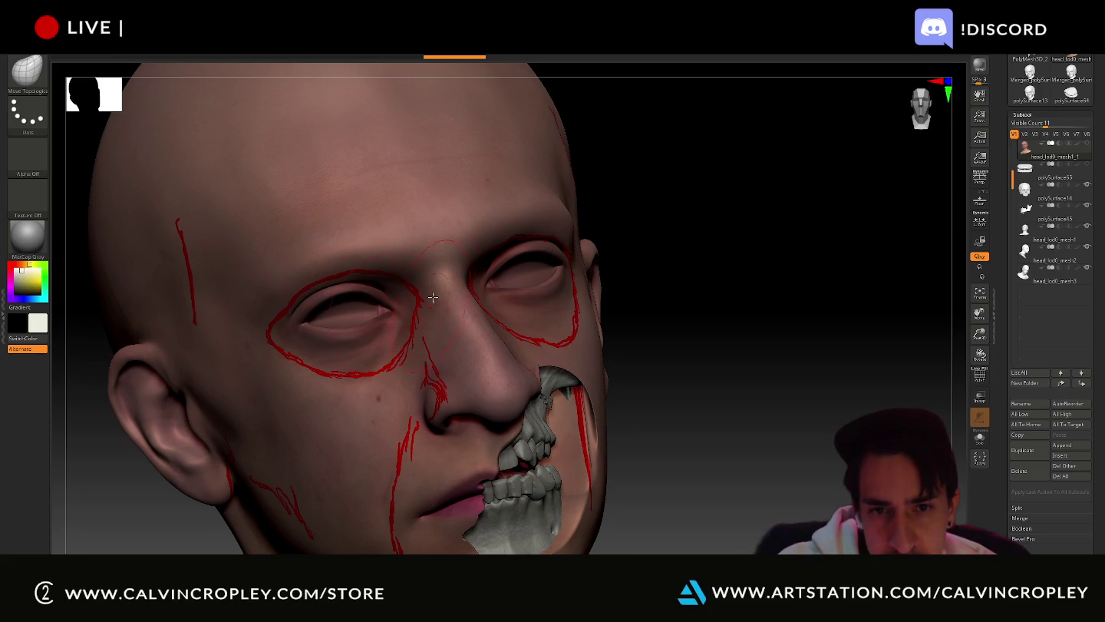
- Undo the stray brow horn stroke, then solo the skull in a near-front view
mouse_move(693, 371)
mouse_down()
mouse_move(740, 271)
mouse_move(556, 291)
mouse_move(261, 84)
mouse_up()
drag(725, 299, 688, 302)
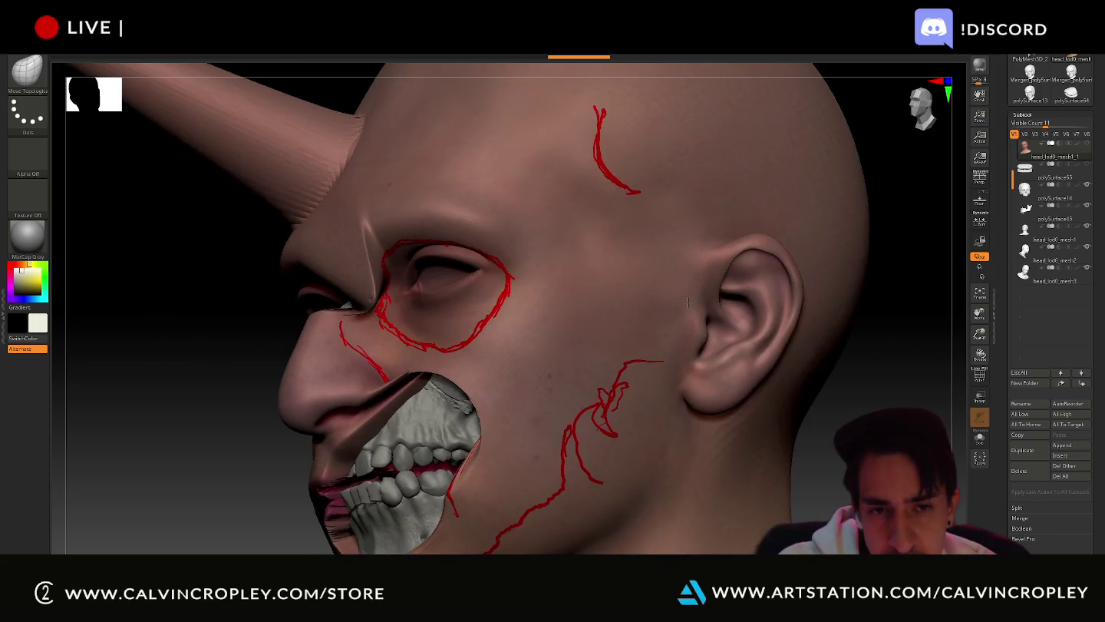
key(ctrl+z)
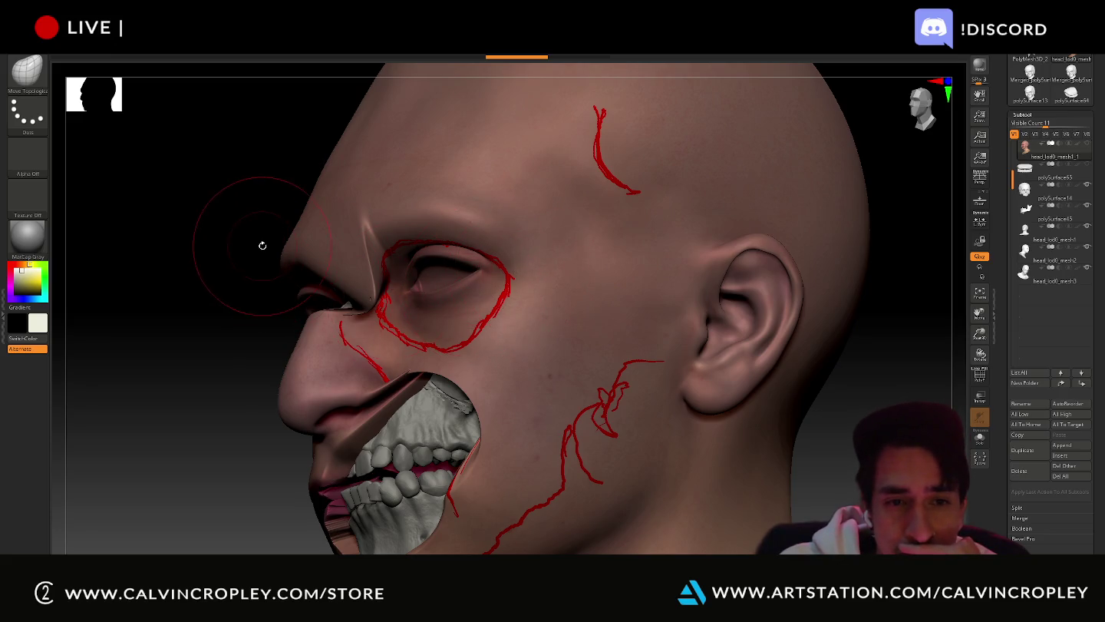
drag(262, 244, 287, 264)
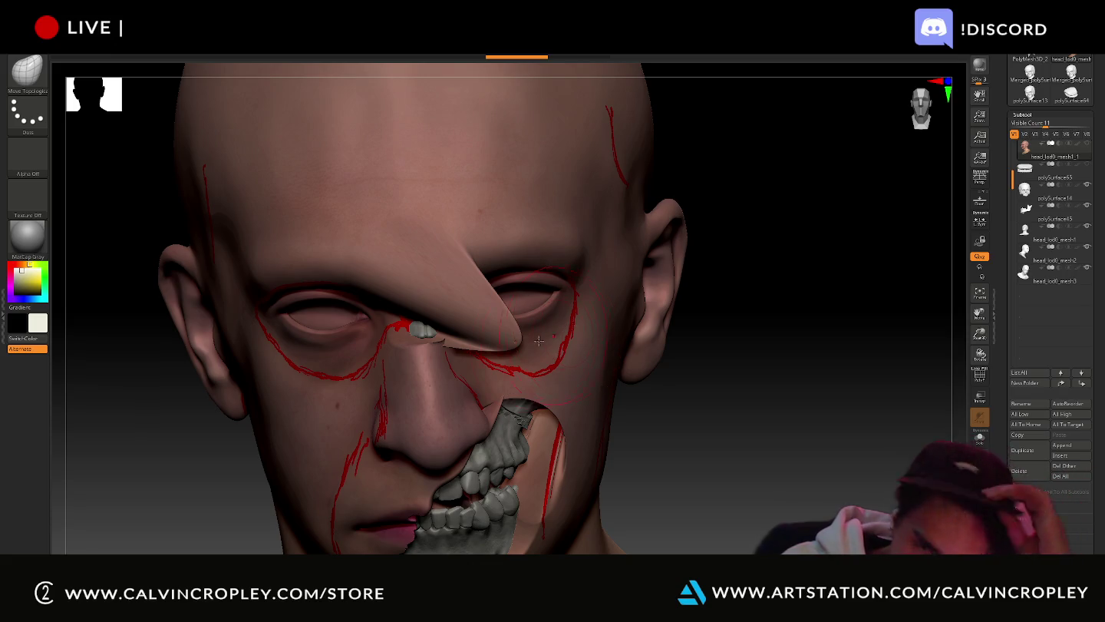
alt+click(490, 453)
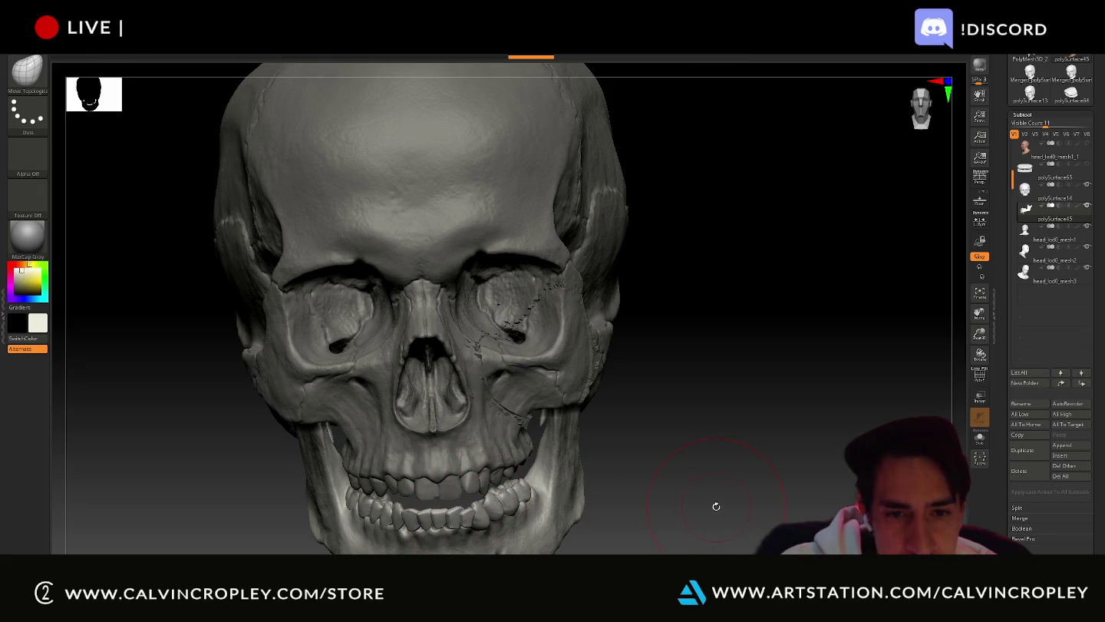
- Orbit the skull through three-quarter and right-facing views, then show head_lod0_mesh1_1 again
mouse_move(709, 506)
mouse_down()
mouse_move(687, 485)
mouse_move(707, 439)
mouse_move(725, 444)
mouse_move(721, 477)
mouse_move(662, 485)
mouse_move(681, 492)
mouse_up()
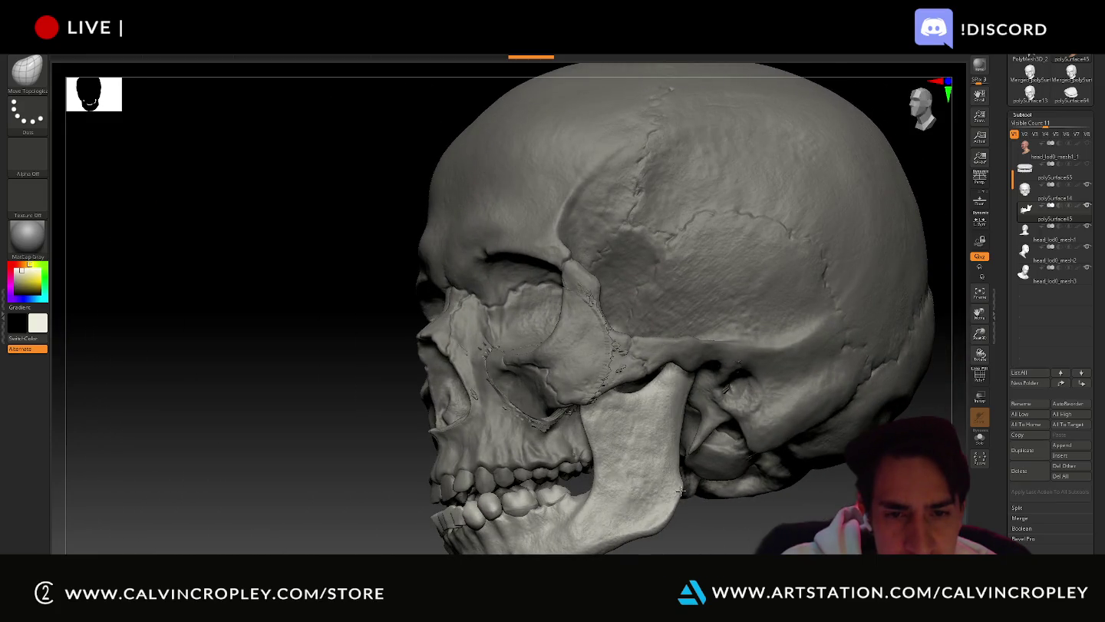
ctrl+shift+drag(701, 427, 661, 550)
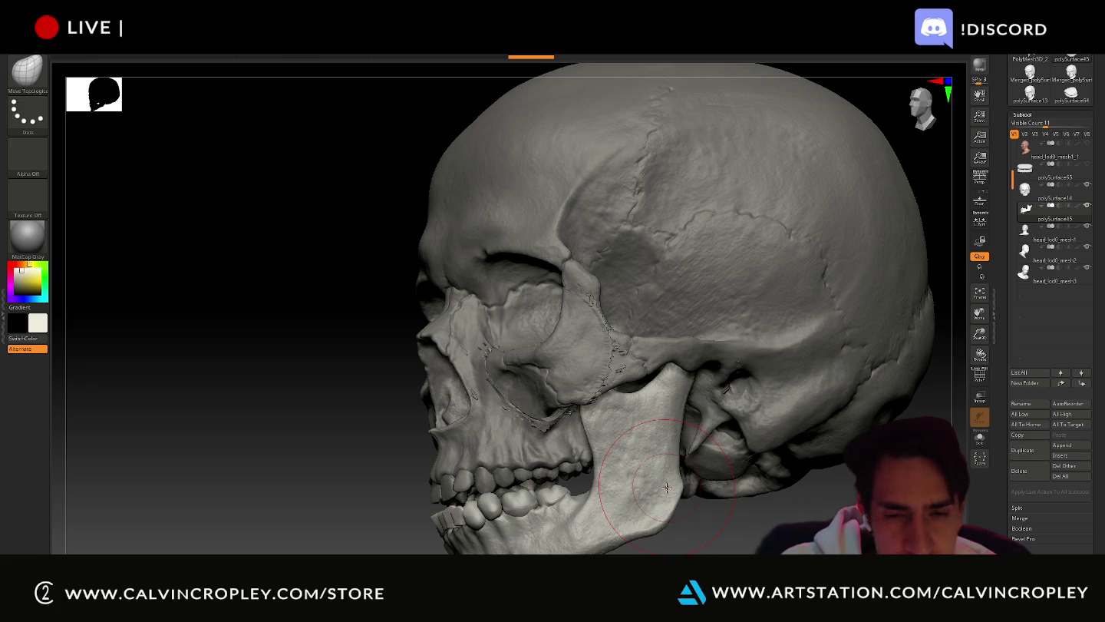
drag(378, 430, 437, 437)
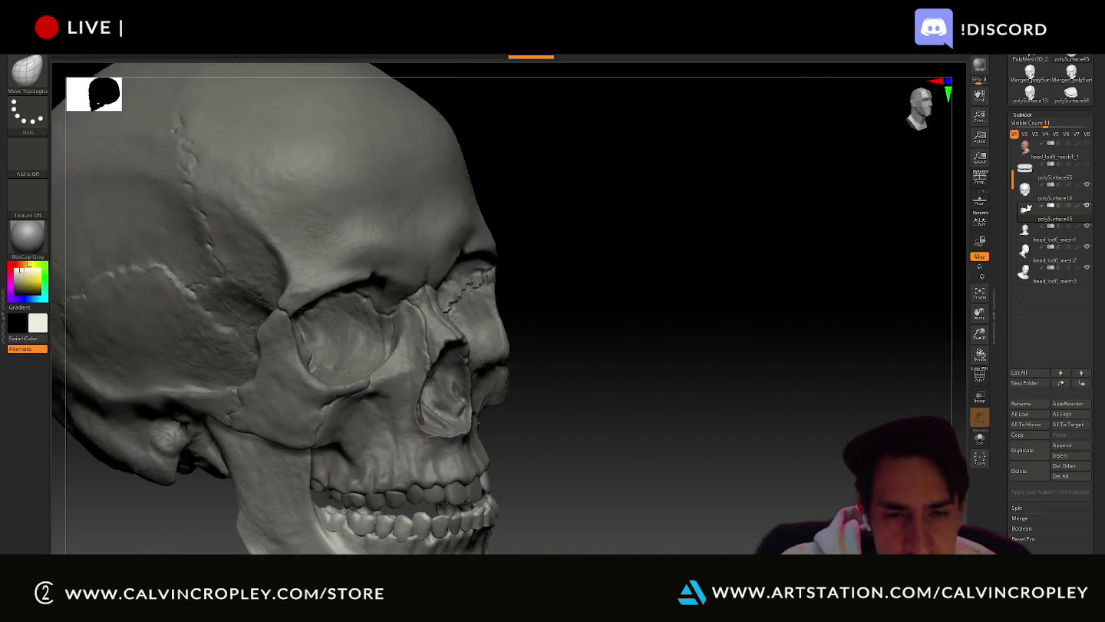
mouse_move(577, 431)
mouse_down()
mouse_move(733, 450)
mouse_move(745, 429)
mouse_up()
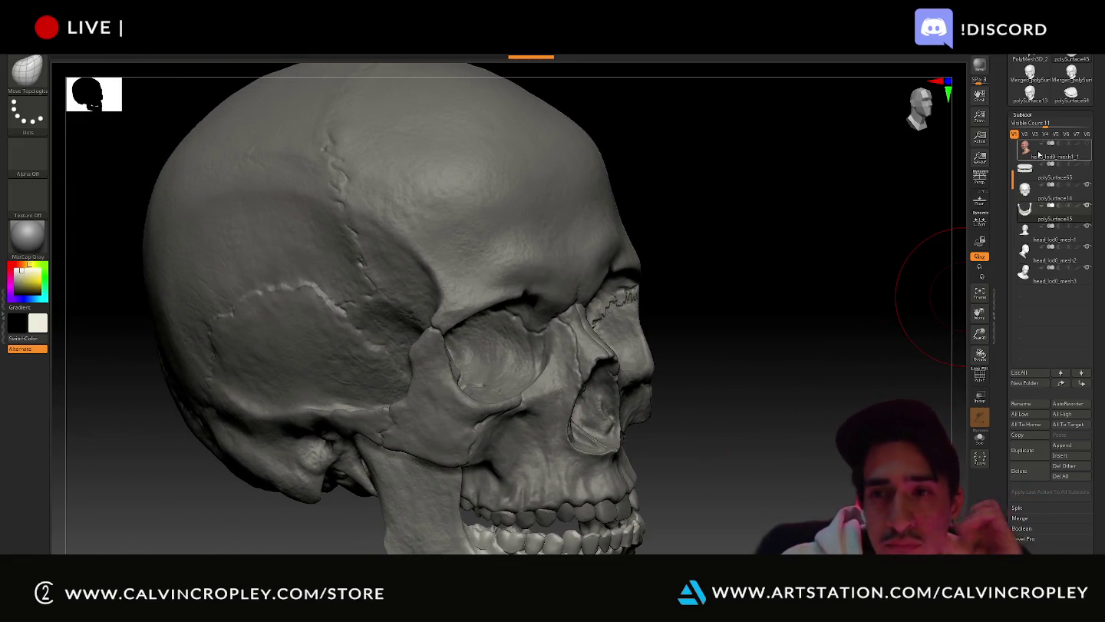
click(1040, 156)
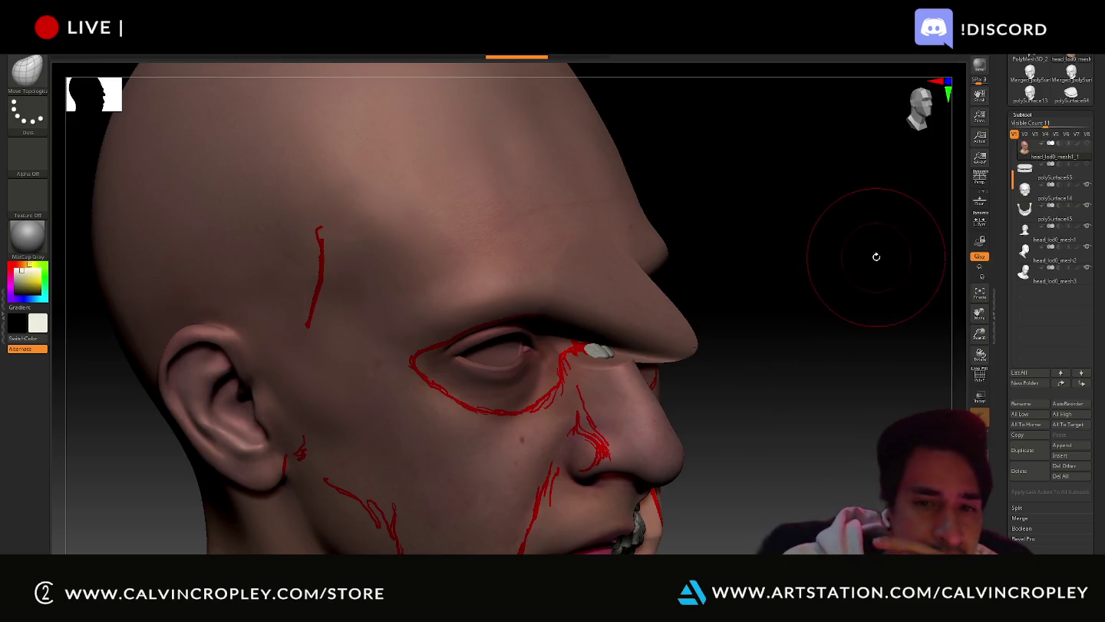
- Roll the undo history back before the nose-bridge lump and start saving the project
click(472, 60)
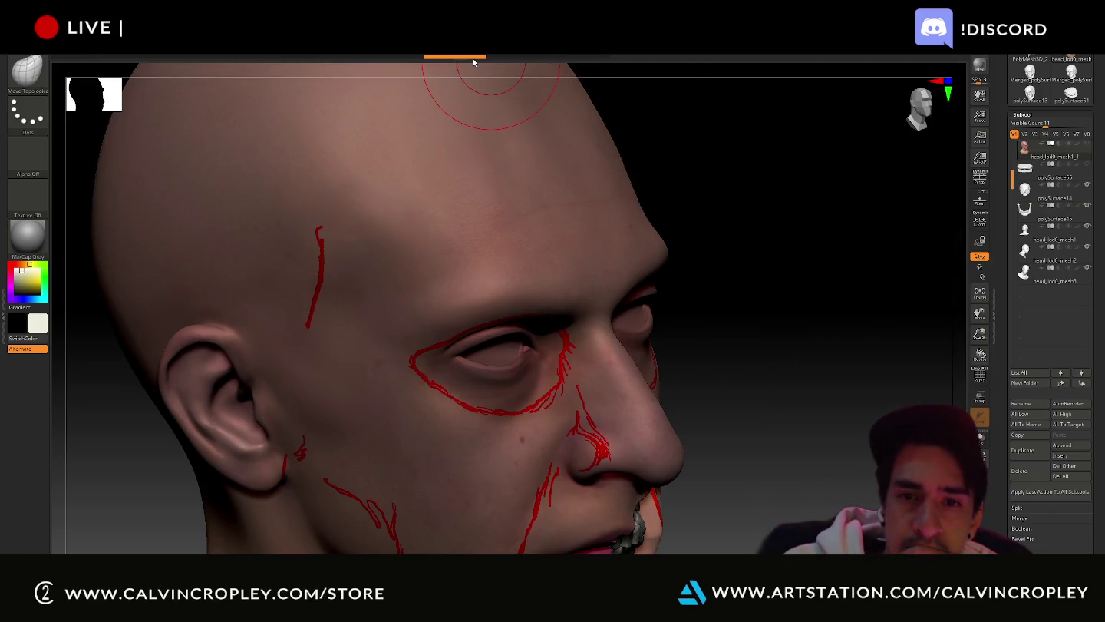
mouse_move(777, 261)
right_down()
mouse_move(725, 248)
mouse_move(752, 242)
right_up()
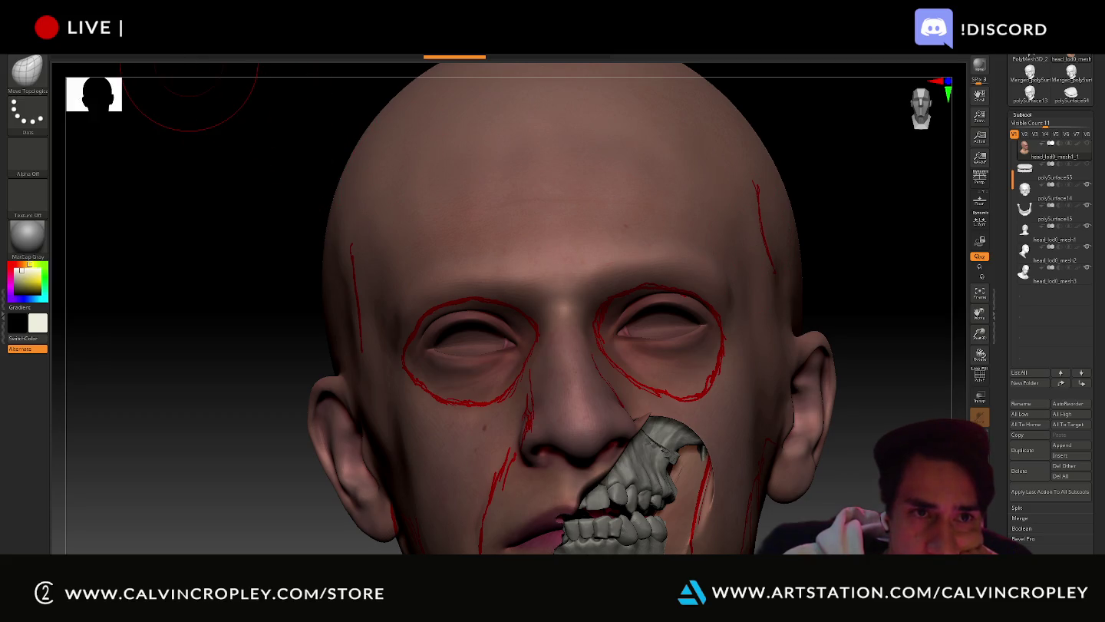
click(204, 55)
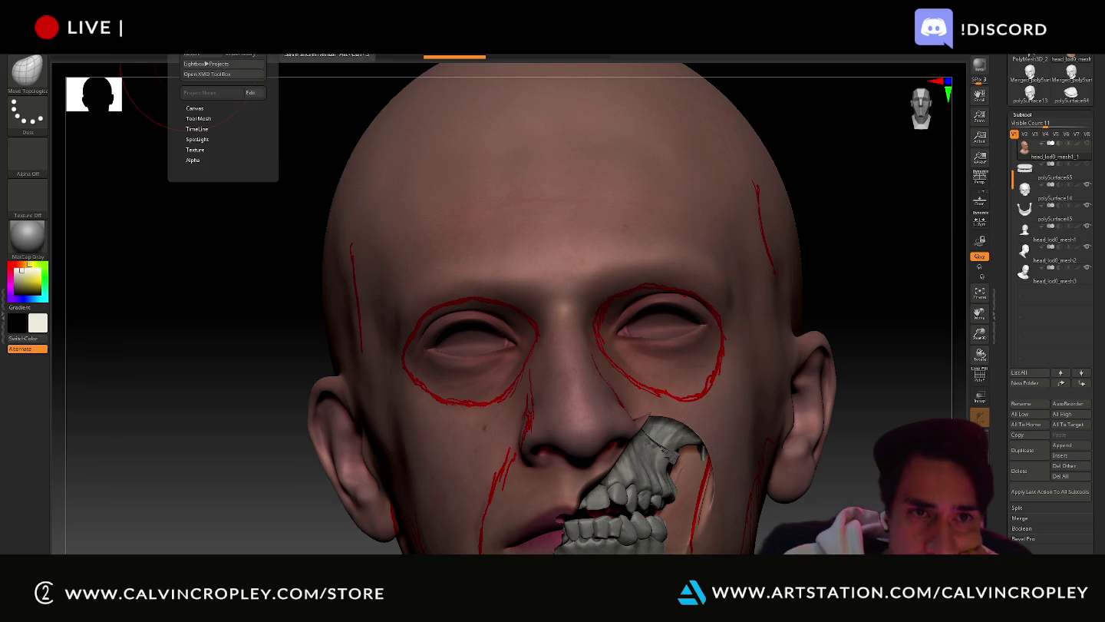
key(ctrl+s)
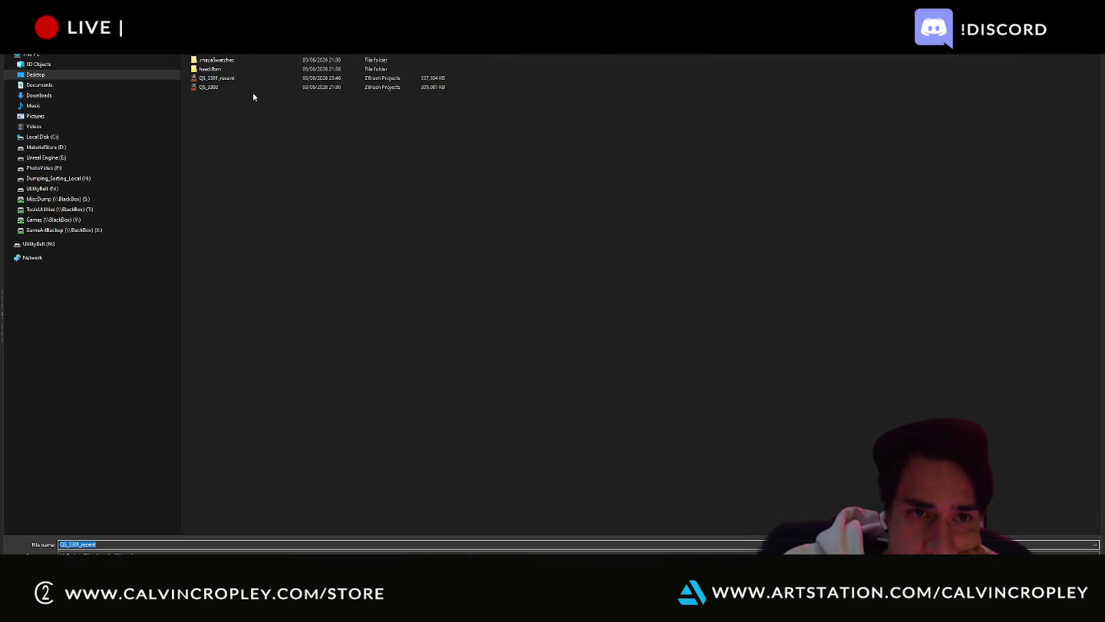
- Save the project as QS_3301_recent, confirming replacement of the existing file
click(234, 90)
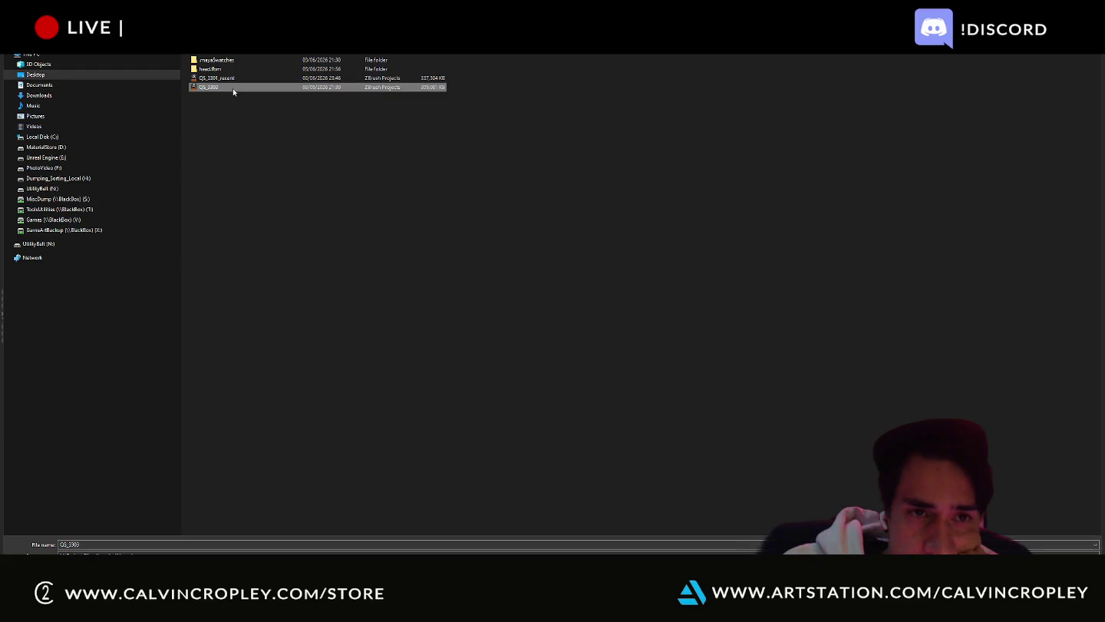
click(230, 79)
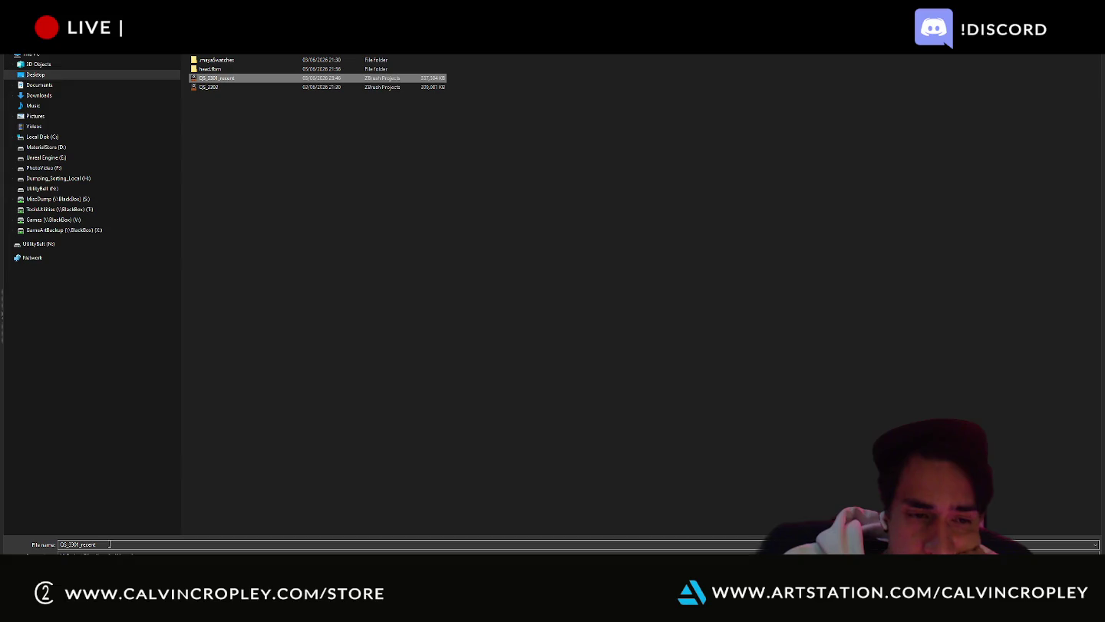
key(Return)
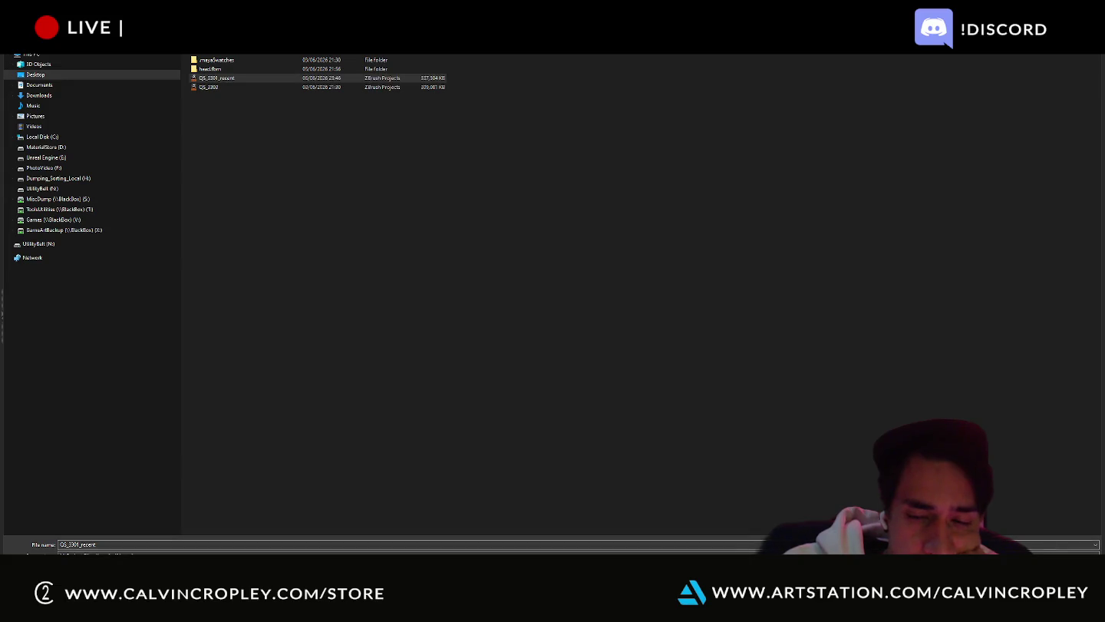
click(600, 300)
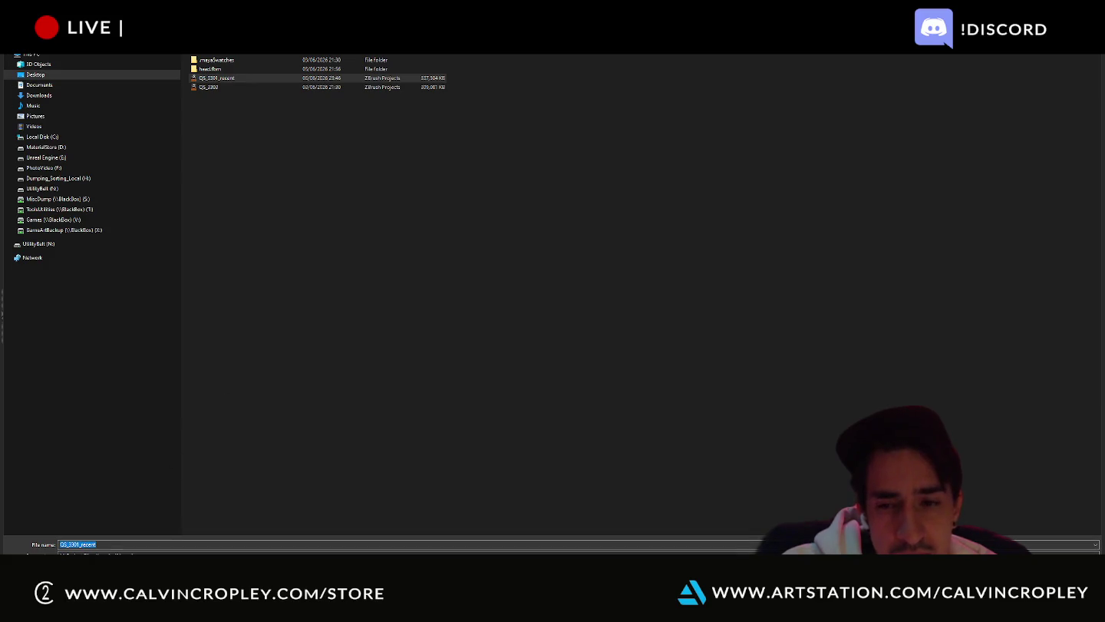
key(Return)
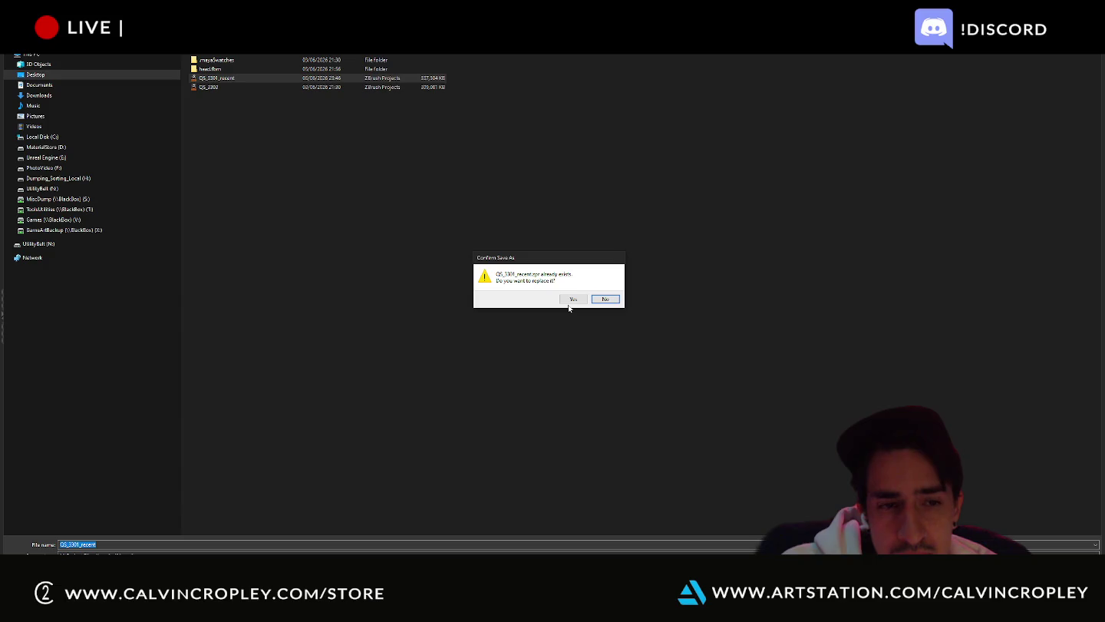